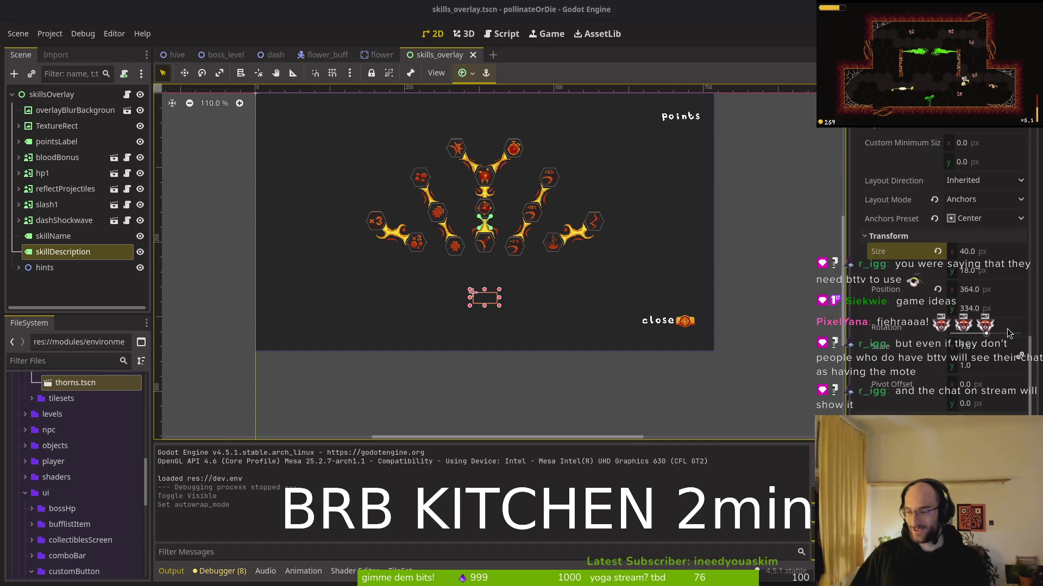
Step: Save skills_overlay.tscn and run the project to preview the skill tree overlay
scroll(529, 337, up, 2)
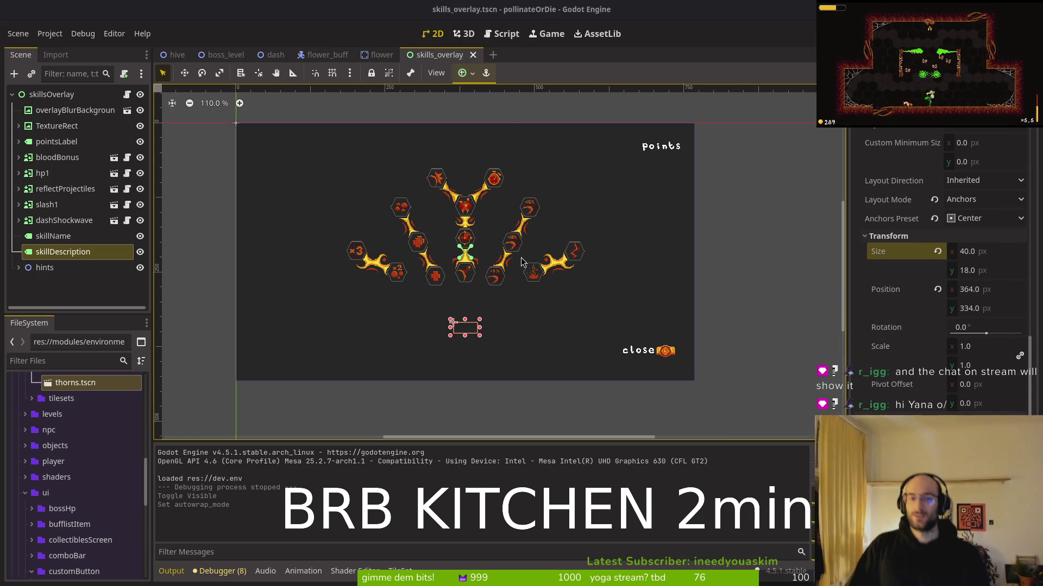
key(ctrl+s)
scroll(528, 330, up, 2)
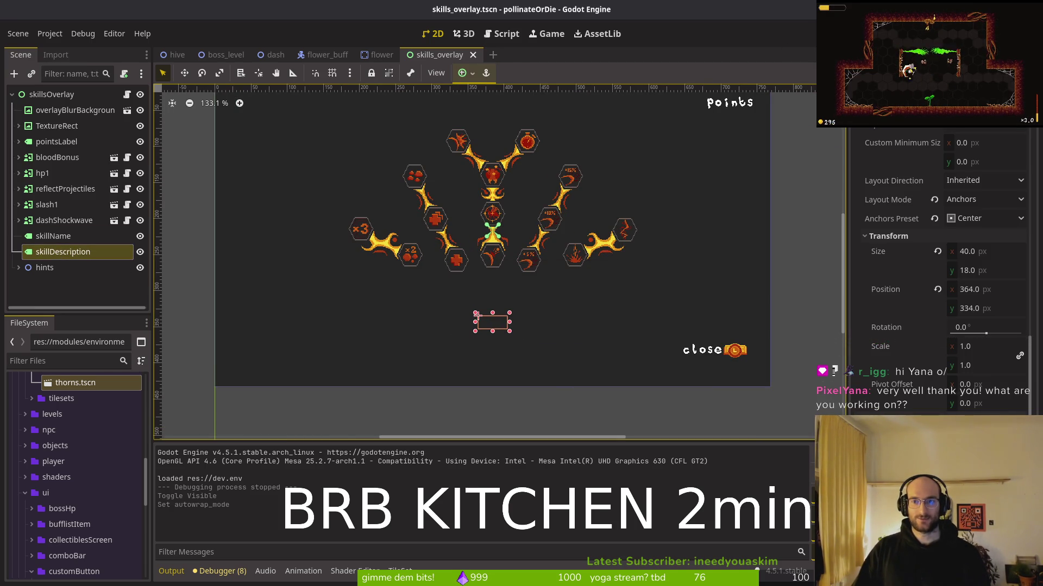
key(F5)
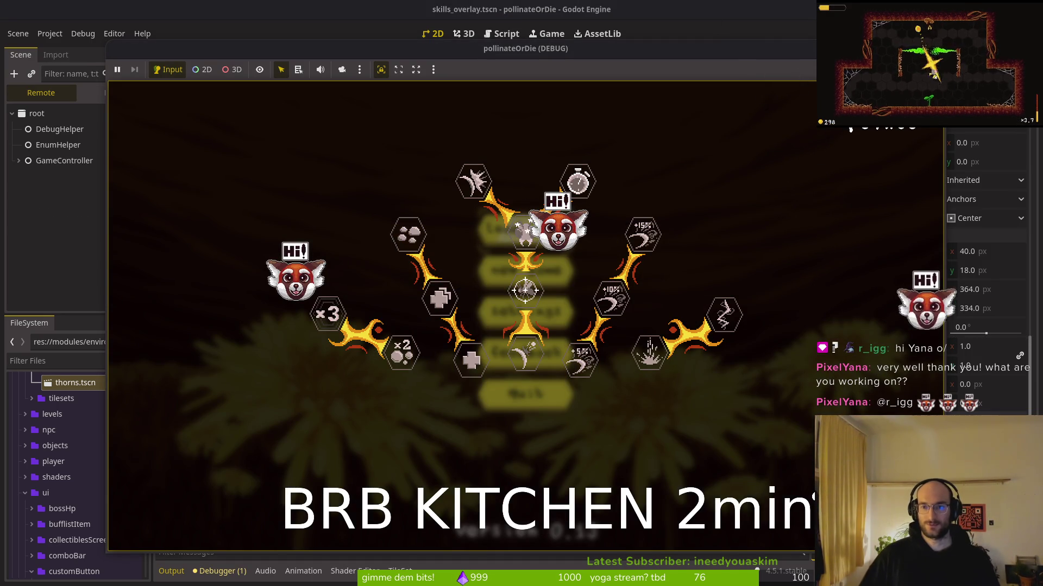
Step: Relaunch the game, start a new game and fly the bee through level 5's thorns
key(F8)
click(140, 94)
key(F5)
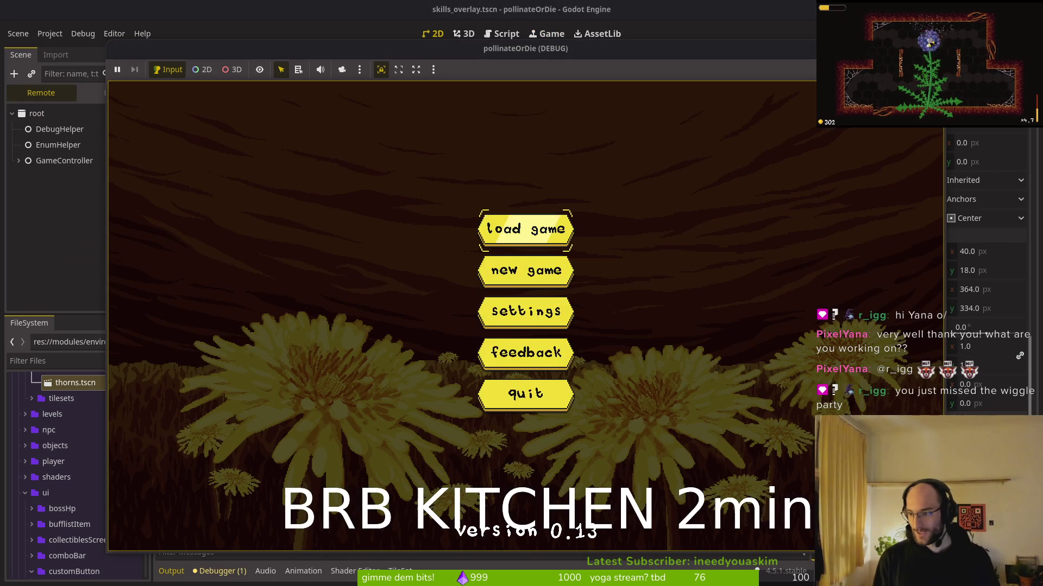
key(Down)
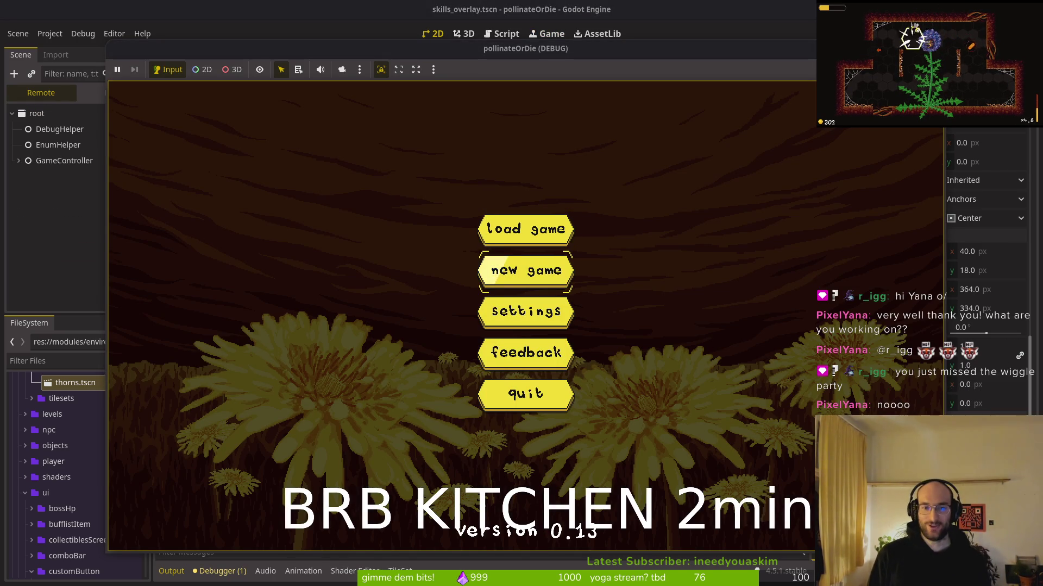
key(Return)
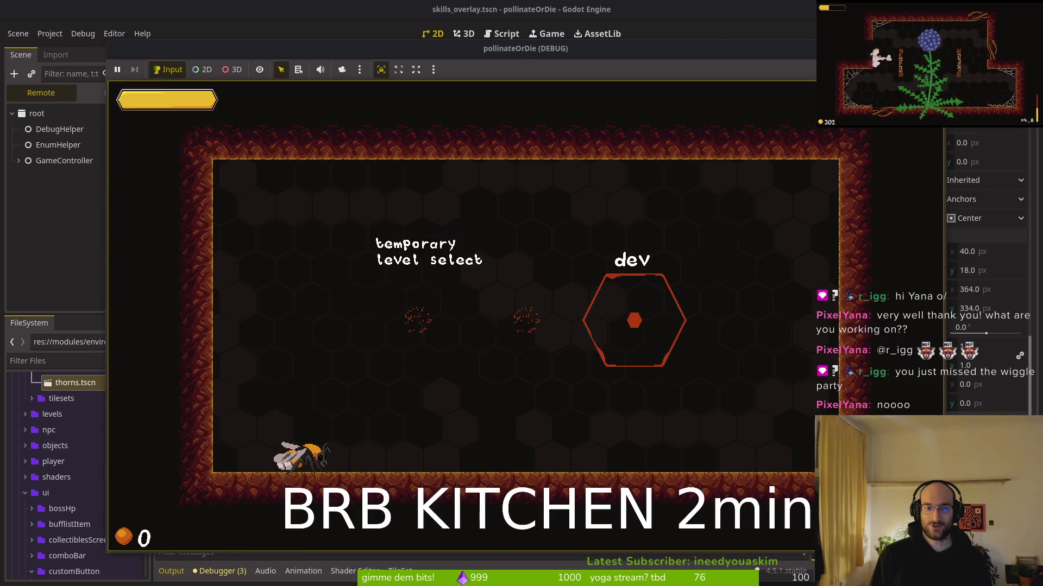
key(Down)
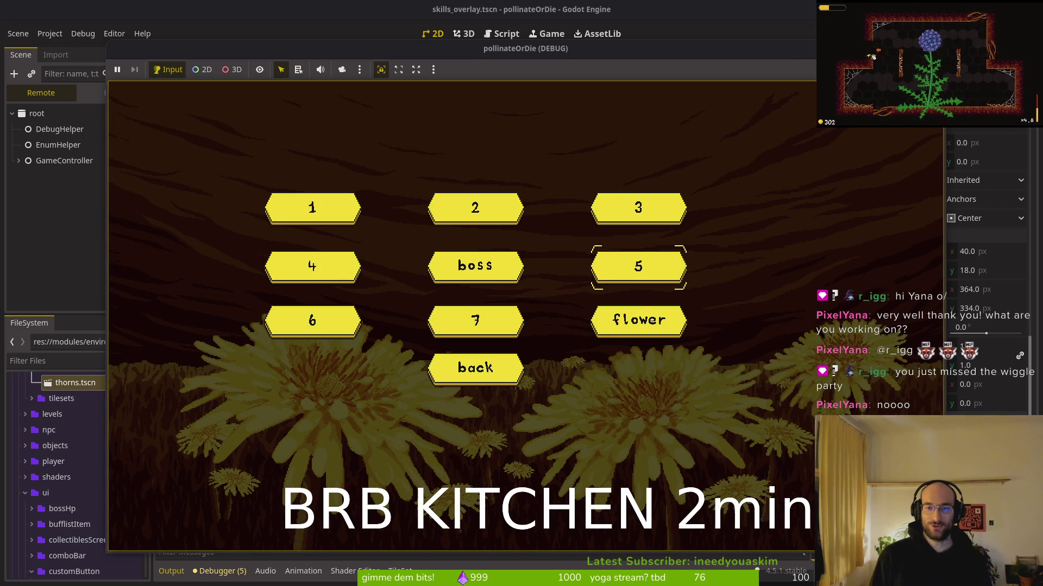
key(Return)
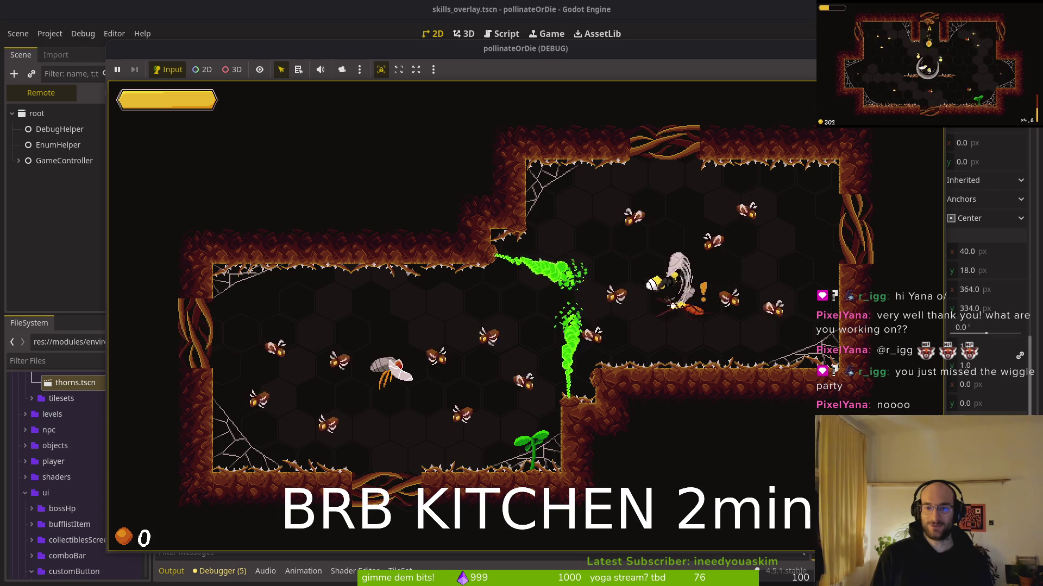
key(Up)
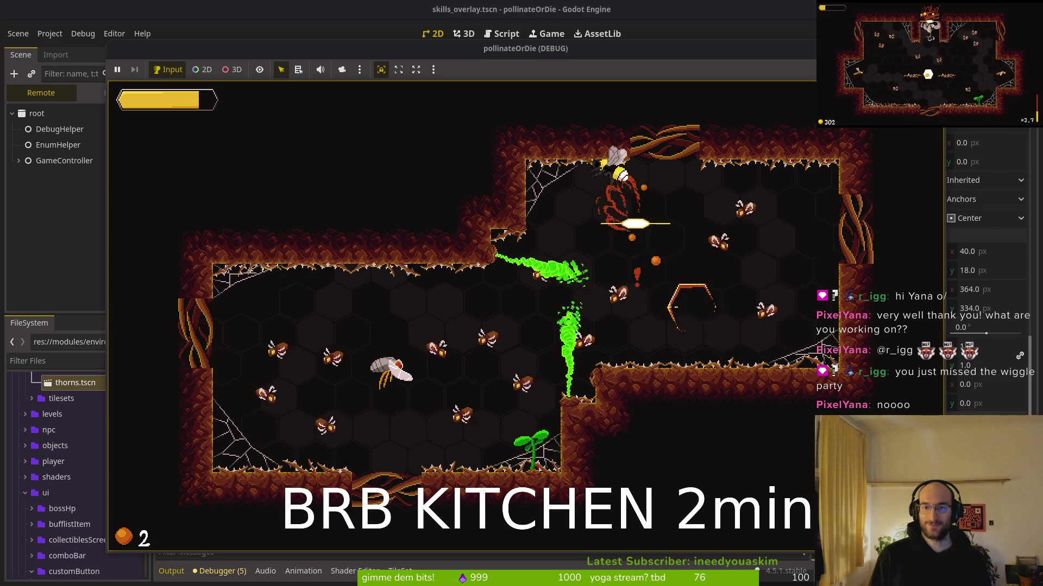
key(Right)
key(Left)
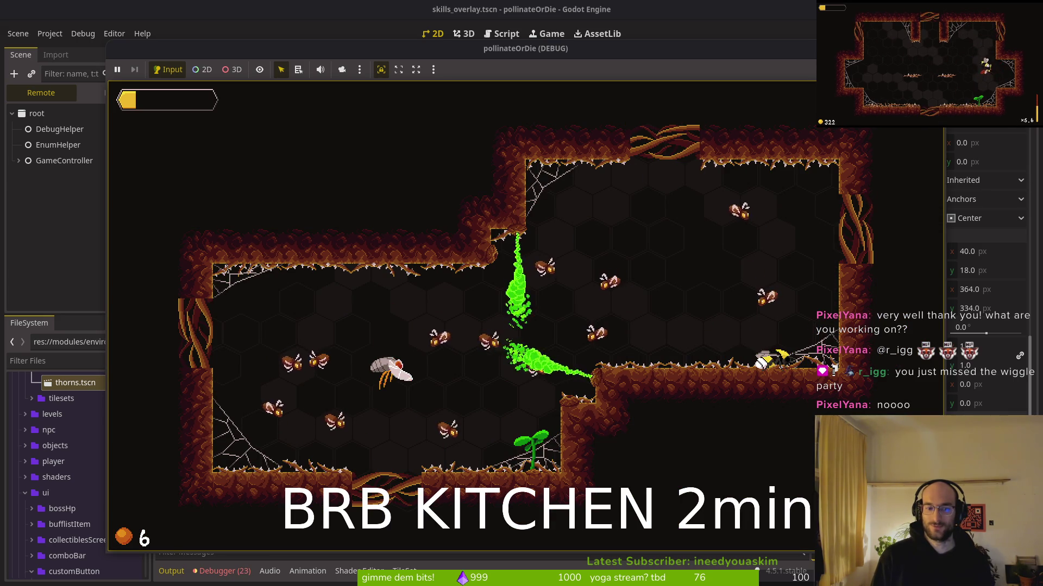
Step: Check the missing 'activate' animation errors, then open thorns.gd in vim
click(230, 578)
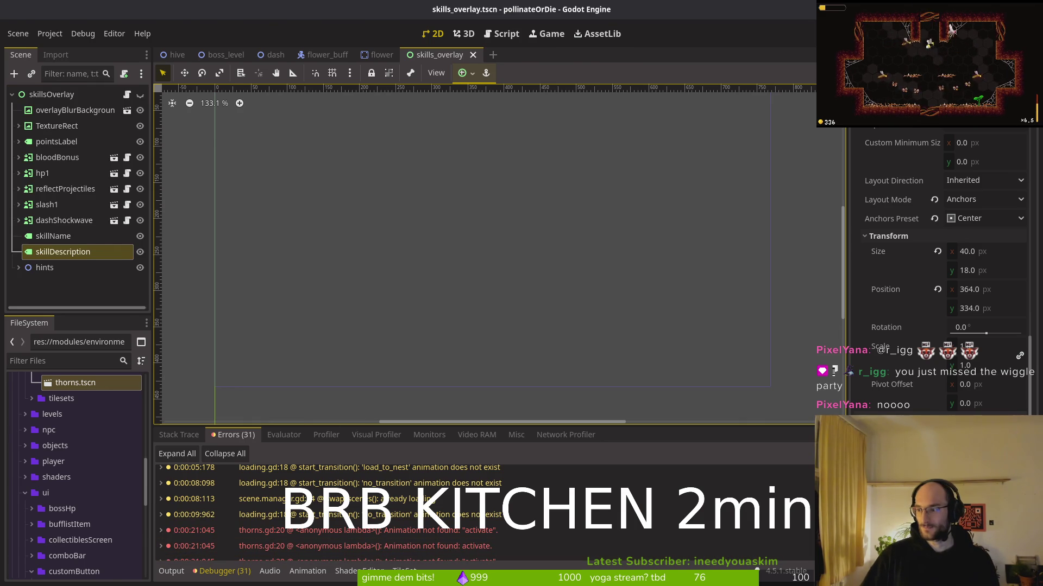
key(alt+Tab)
text(vim)
key(Return)
key(ctrl+p)
text(thorns.gd)
key(Return)
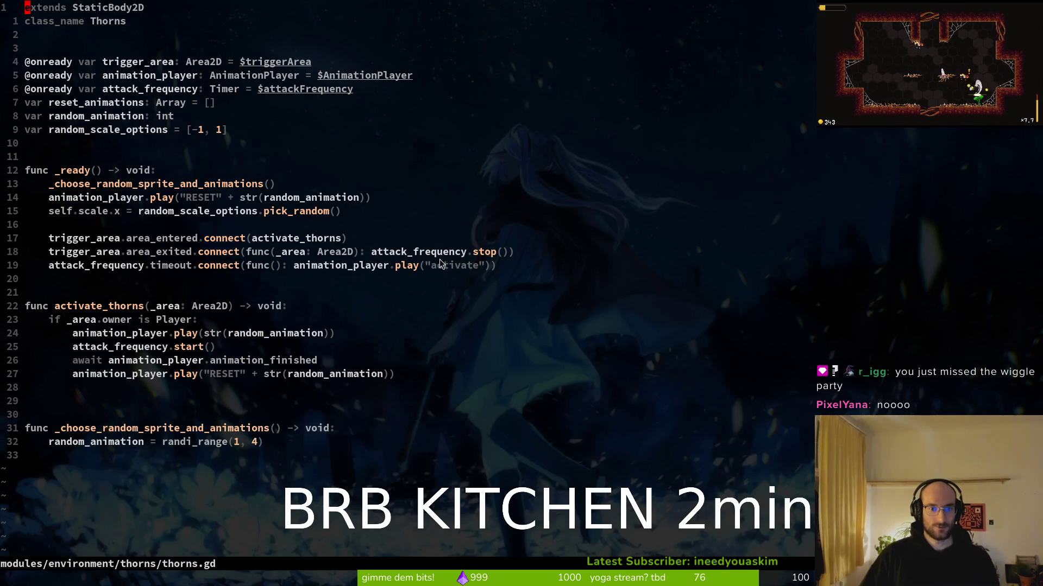
Step: Add an empty func _play_correct_animation() -> void: stub above the last function and save
click(451, 266)
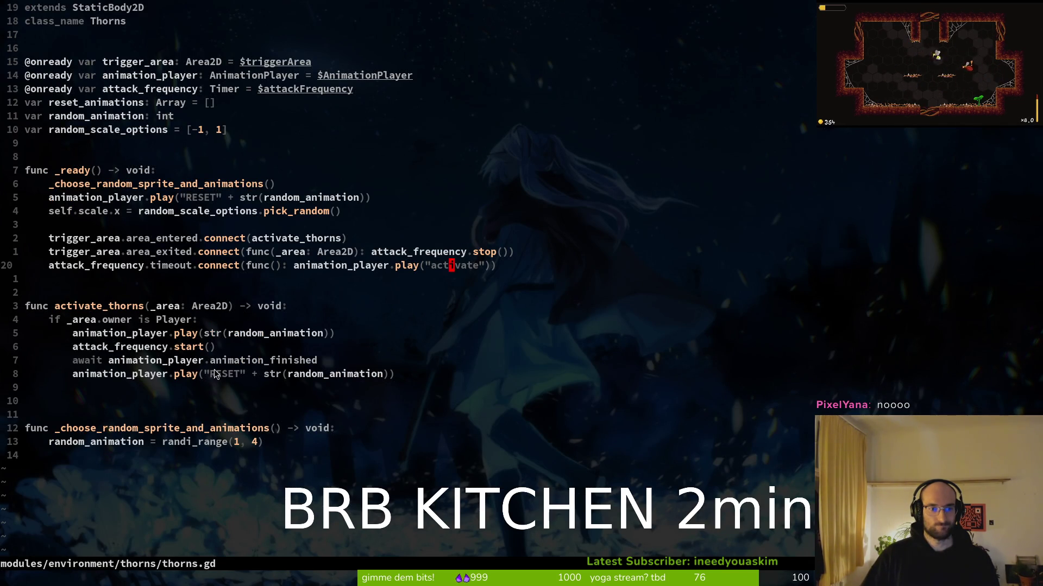
click(58, 397)
key(o)
key(Return)
key(Return)
text(nc _play_correct_an)
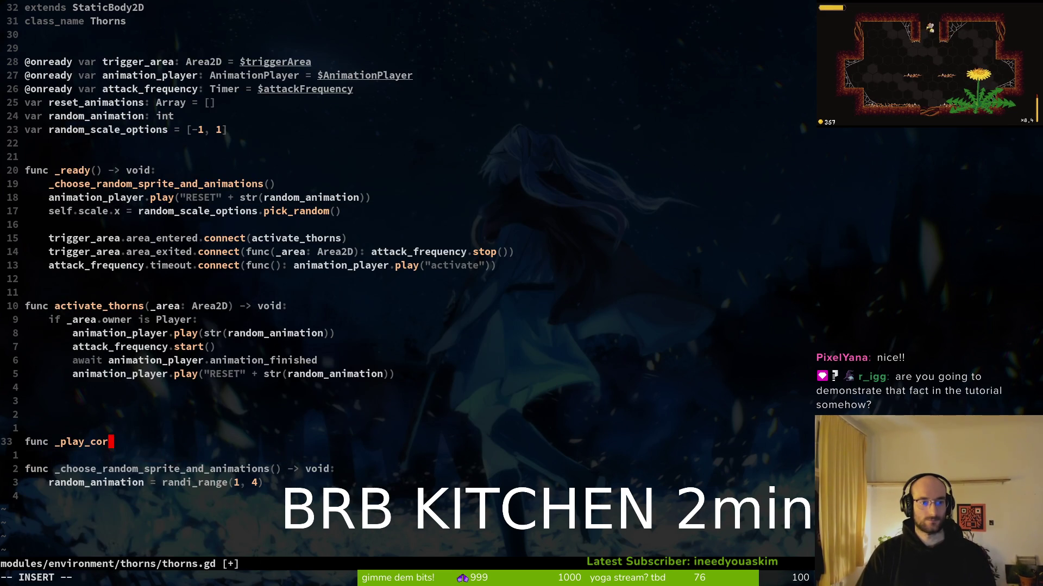
text(imation() ->)
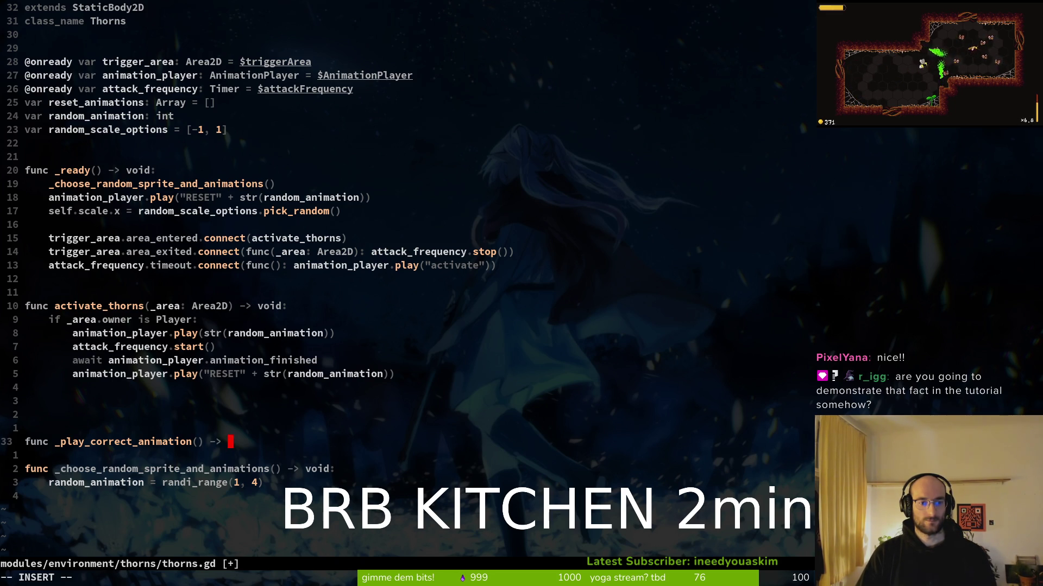
text(void:)
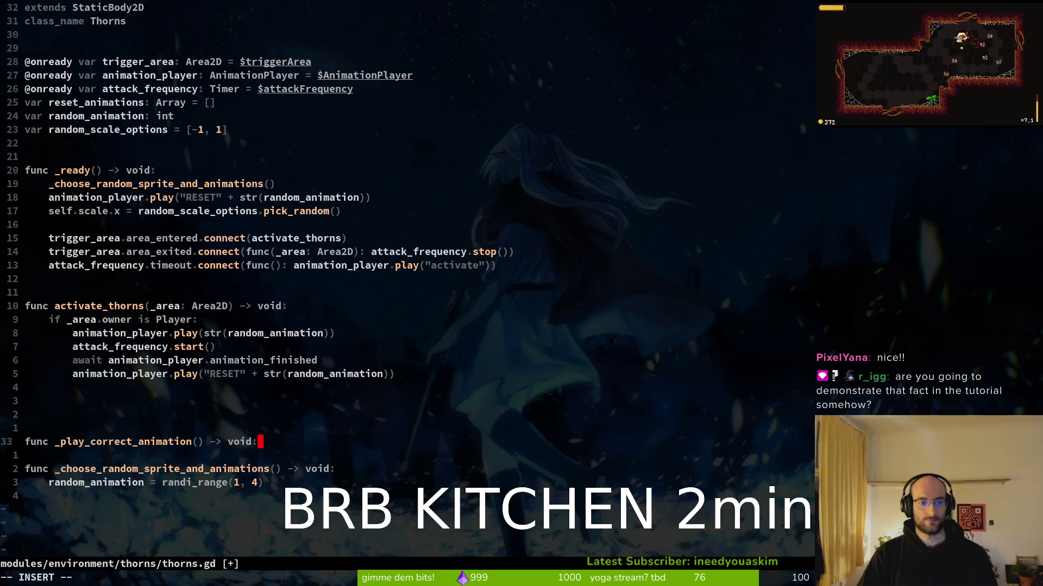
key(Return)
key(Escape)
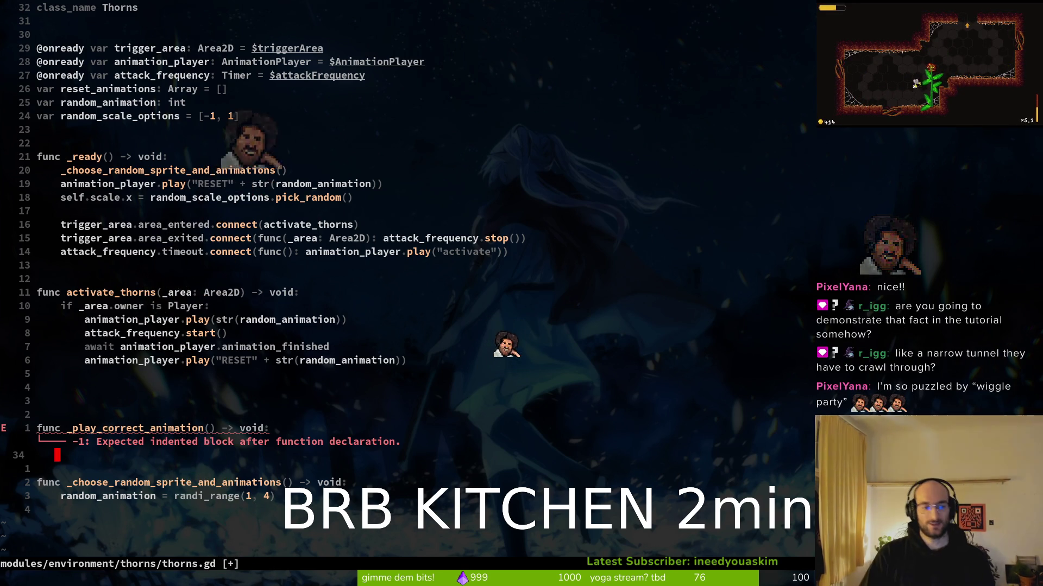
key(Escape)
text(:w)
key(Return)
Step: Remove extra blank lines and move the animation play line below attack_frequency.start()
key(k)
key(k)
key(k)
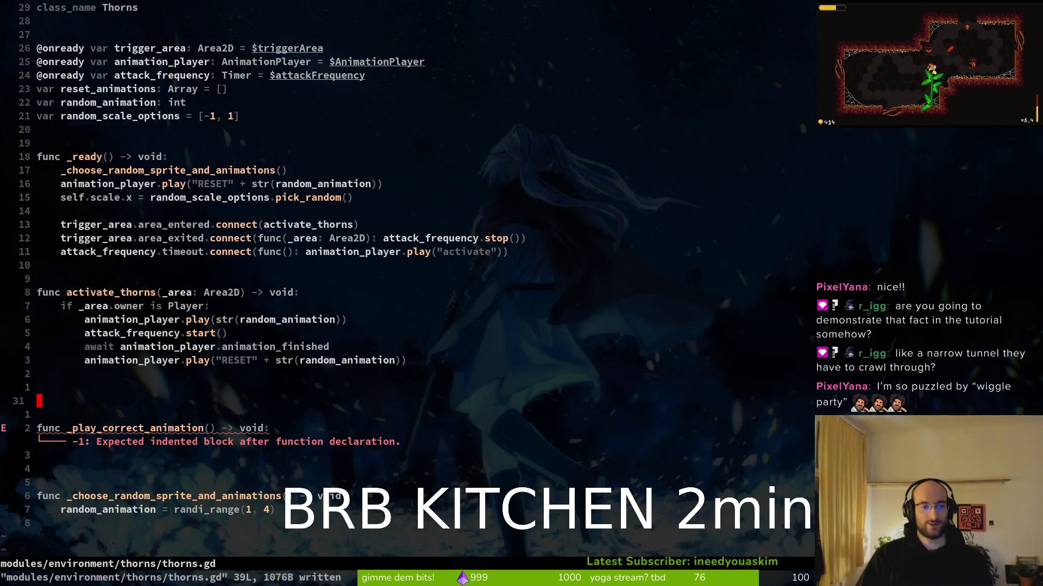
key(d)
key(d)
key(d)
key(d)
key(k)
key(k)
key(k)
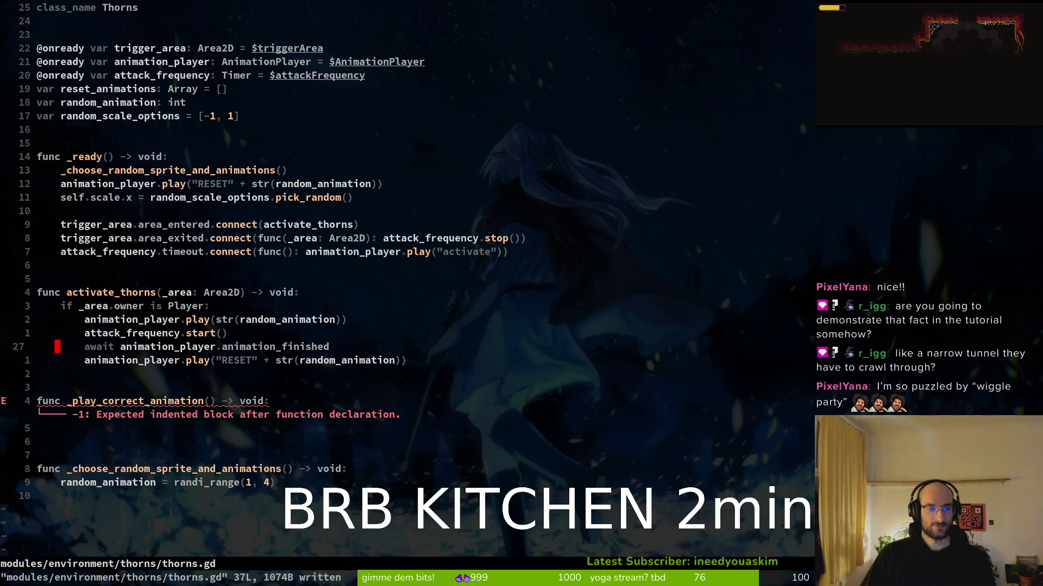
key(k)
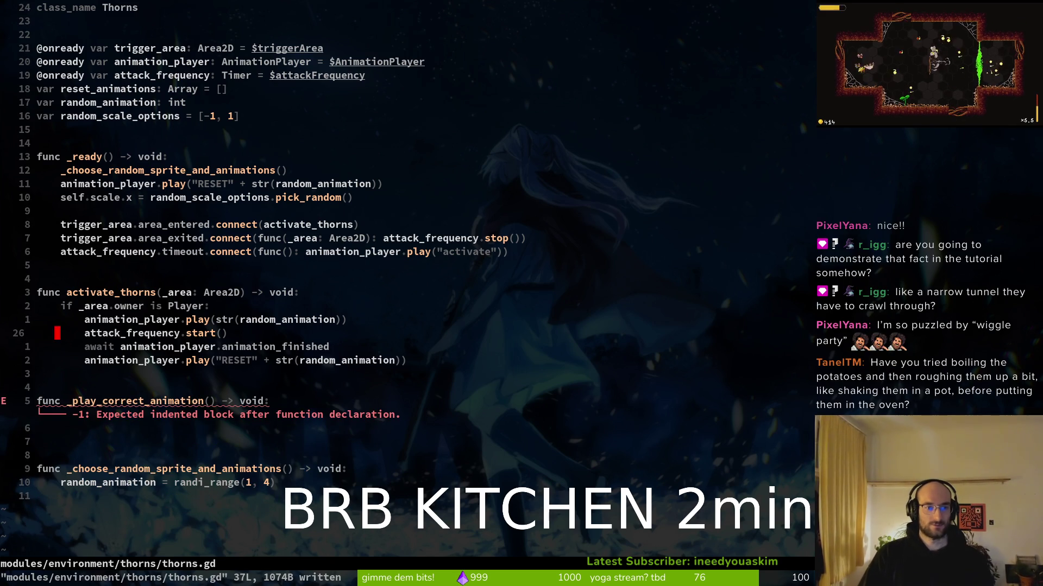
key(k)
key(V)
key(J)
key(Escape)
Step: Move the three animation lines into the _play_correct_animation function body
key(V)
key(j)
key(j)
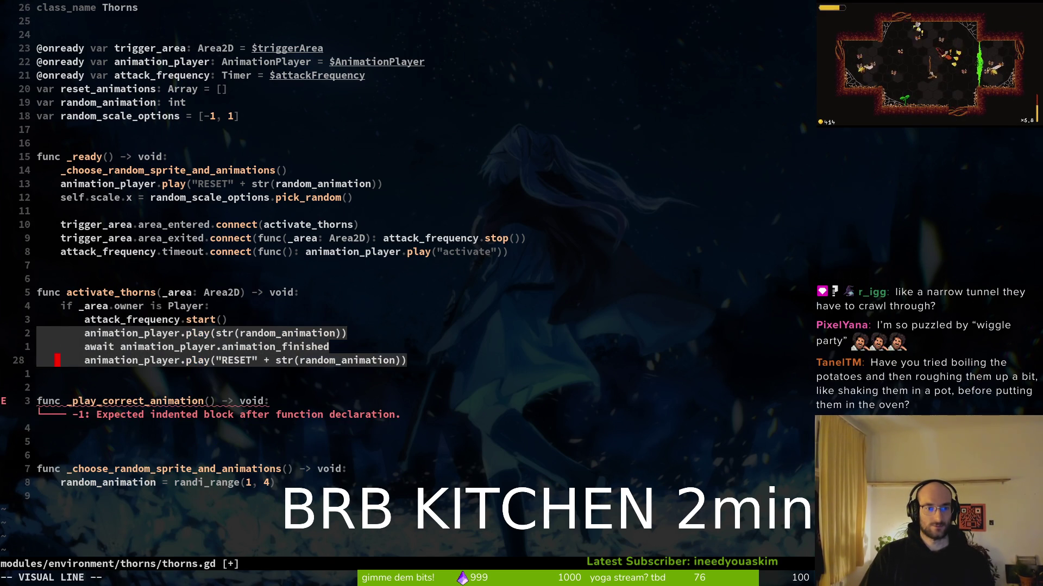
key(J)
key(J)
key(J)
key(Escape)
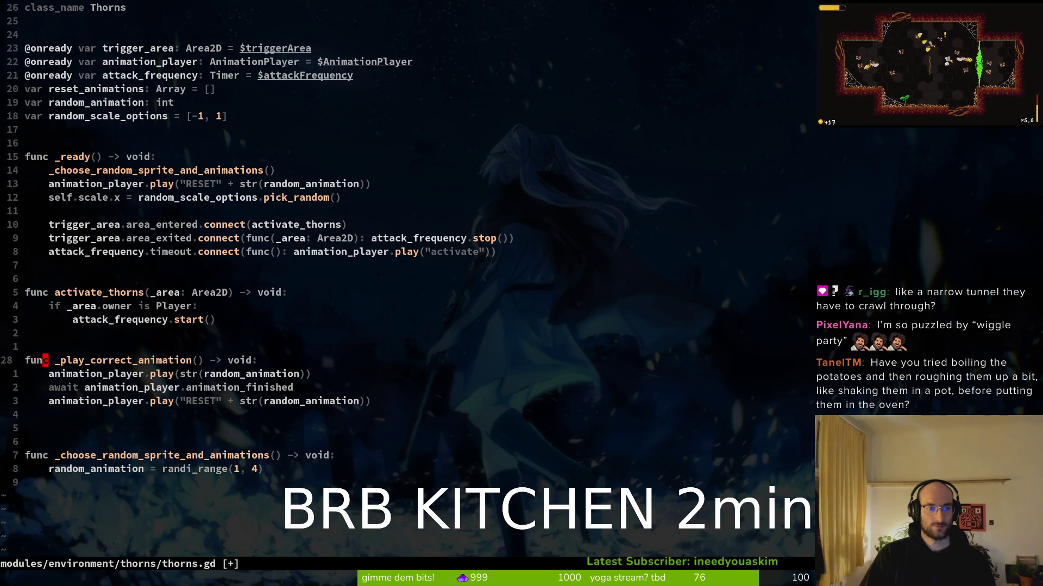
Step: Insert a _play_correct_animation call on a new line below attack_frequency.start()
text(op)
key(Tab)
key(Return)
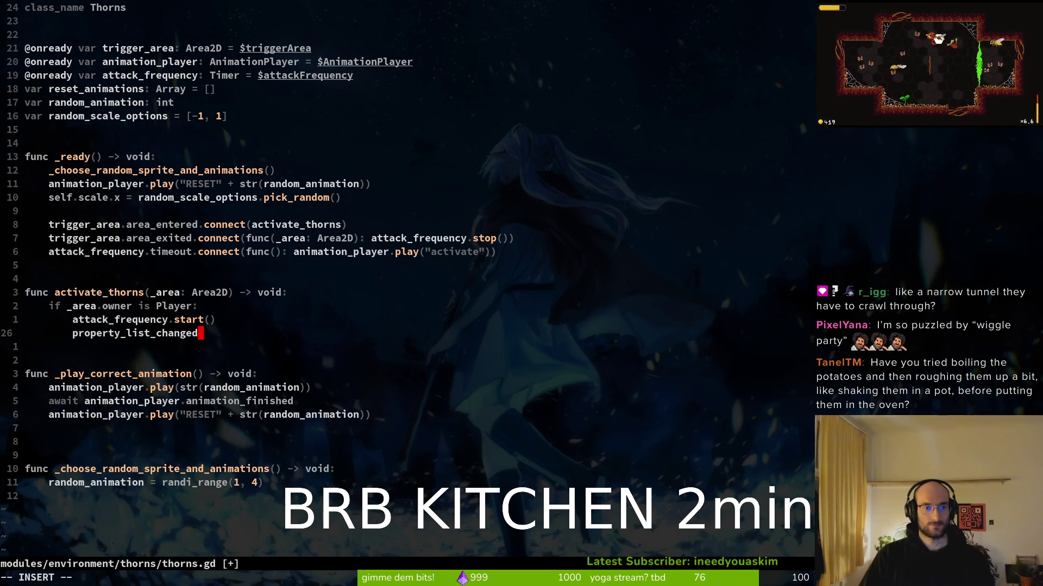
text(uo)
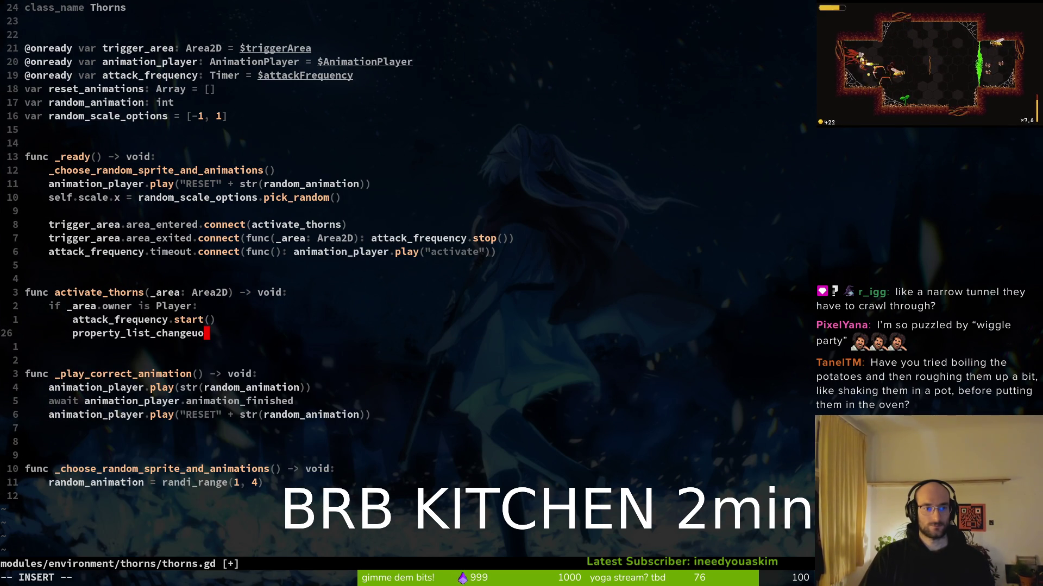
key(BackSpace)
key(BackSpace)
key(Escape)
text(u)
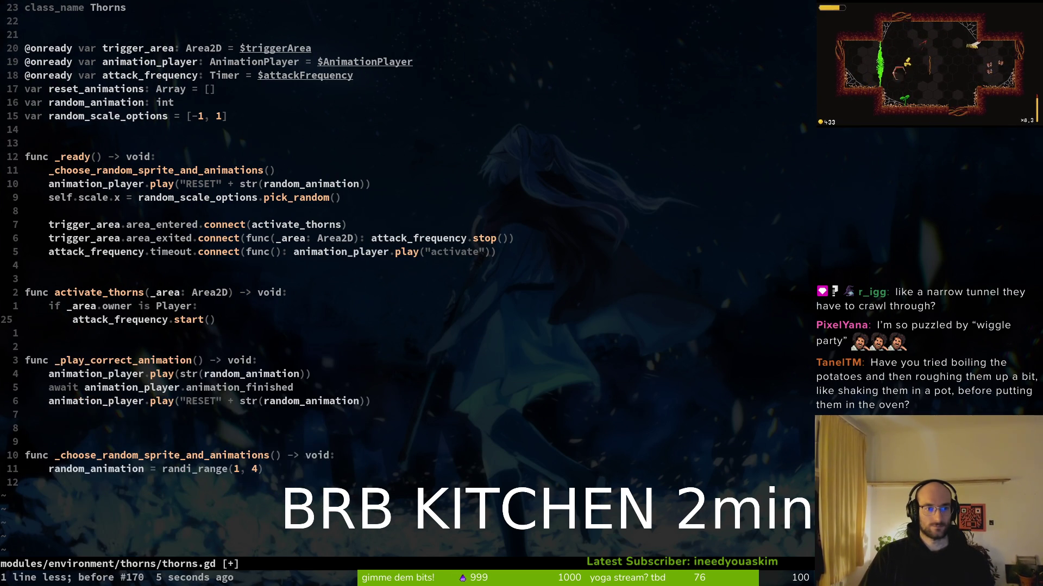
text(opla)
text(co)
key(Down)
key(Return)
key(Escape)
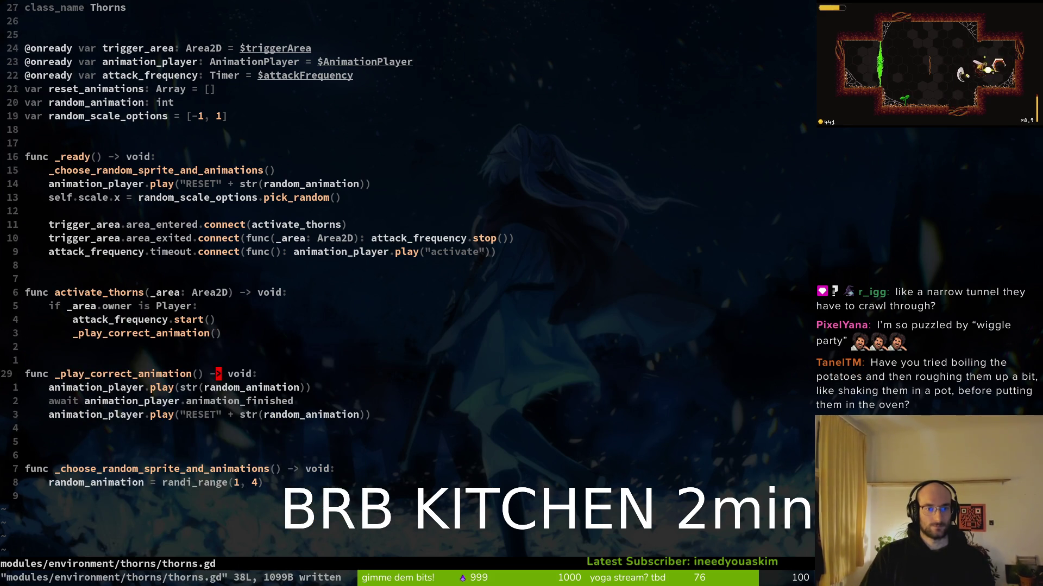
Step: Replace the inline lambda in the timeout connect() with _play_correct_animation and save
key(k)
key(k)
key(k)
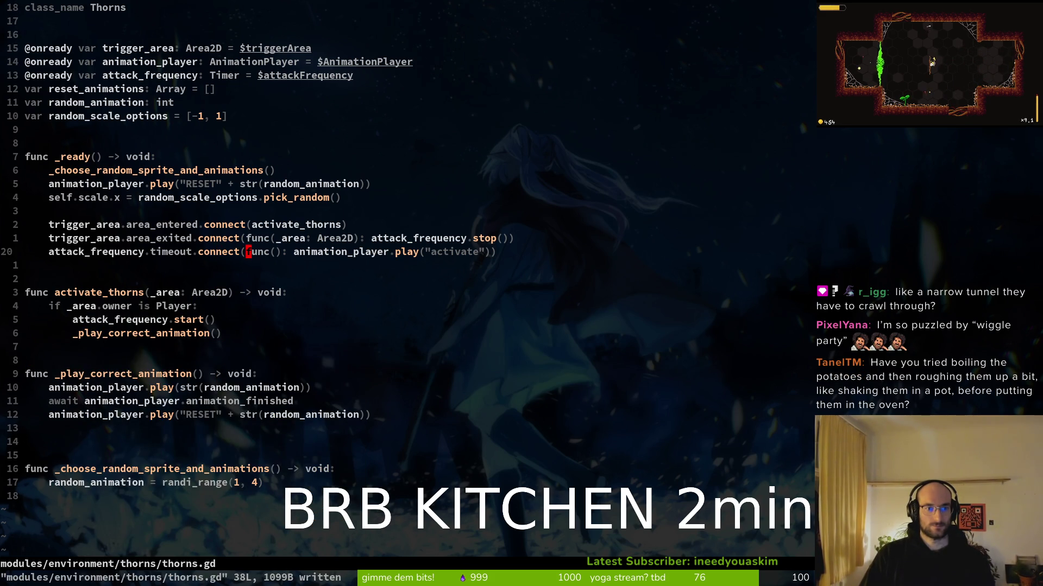
key(w)
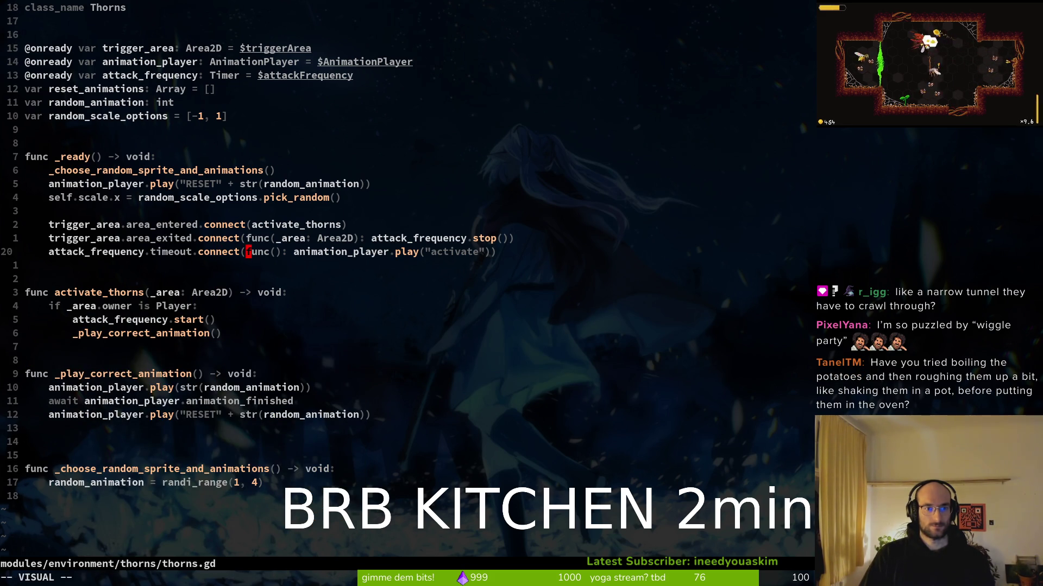
key(v)
key(f.)
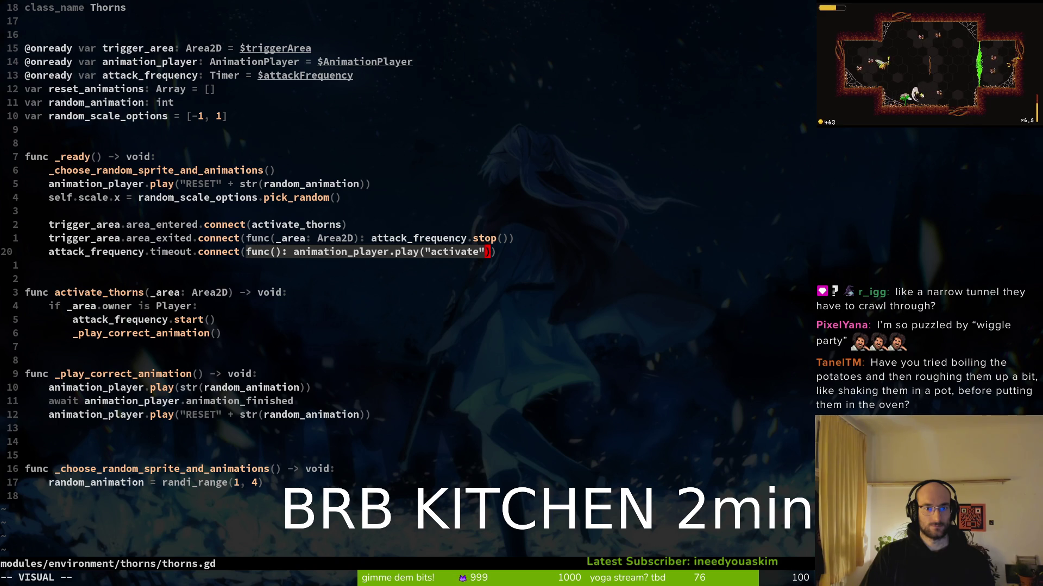
key(c)
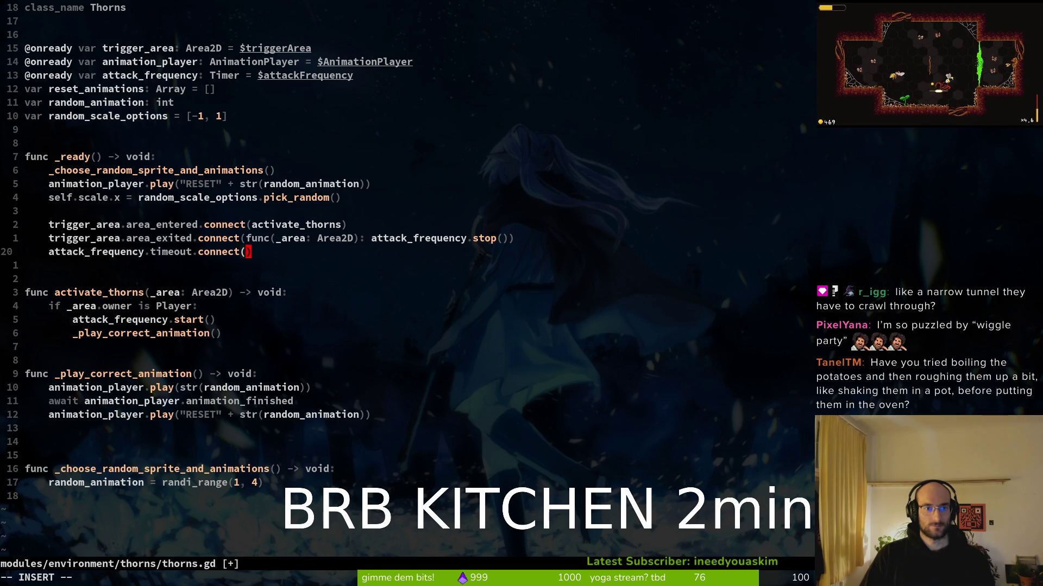
text(pl)
text(ay)
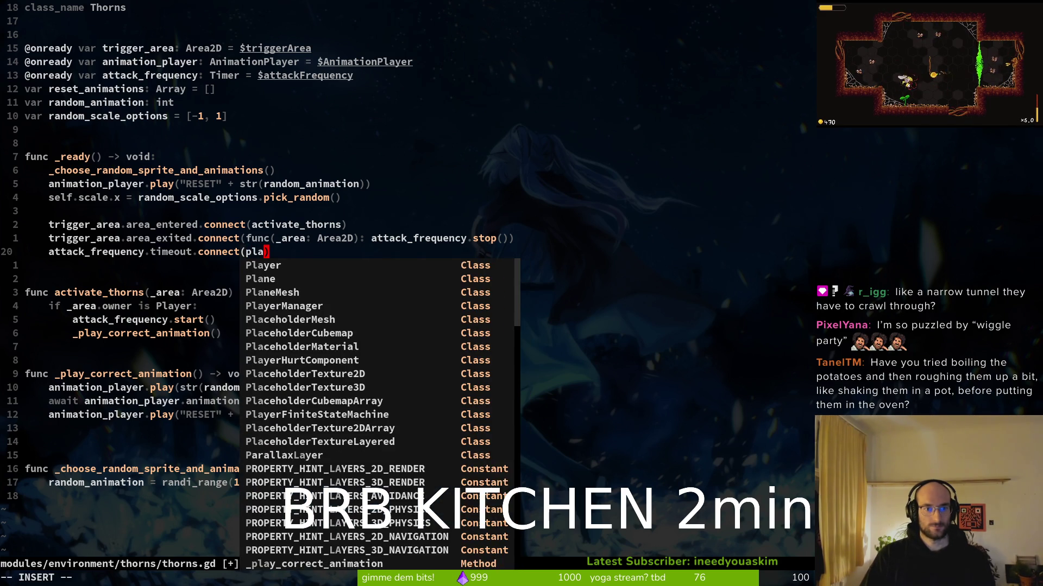
key(Tab)
key(Return)
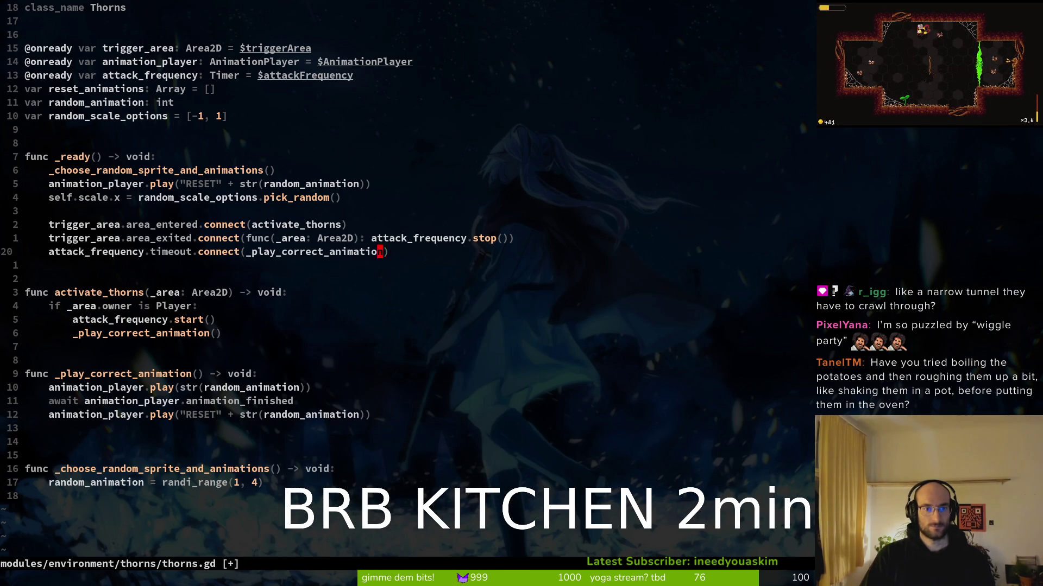
text(:w)
key(Return)
Step: Delete the blank line above _choose_random_sprite_and_animations and launch the game
key(k)
key(k)
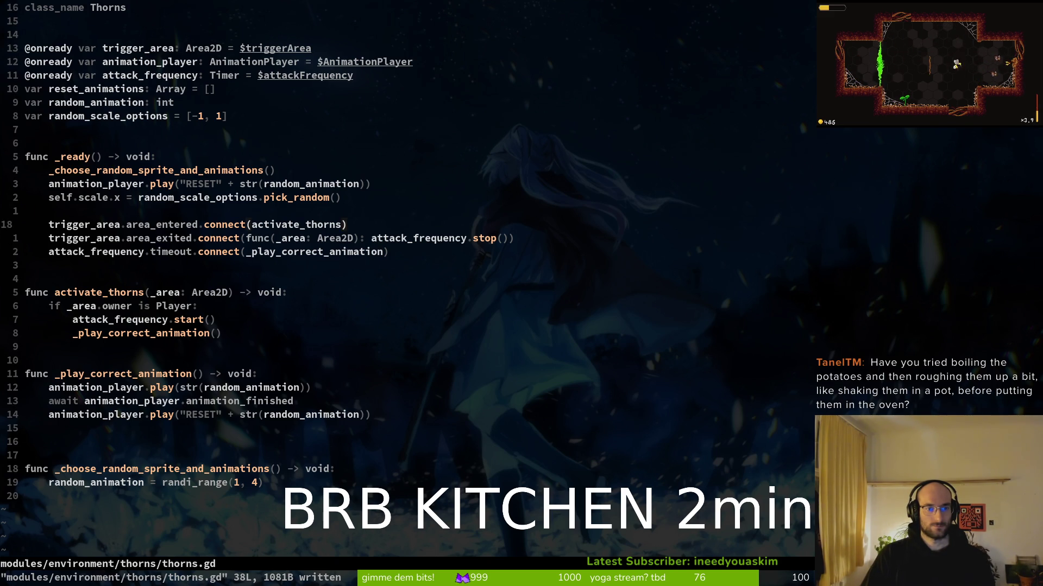
key(k)
key(k)
key(j)
key(j)
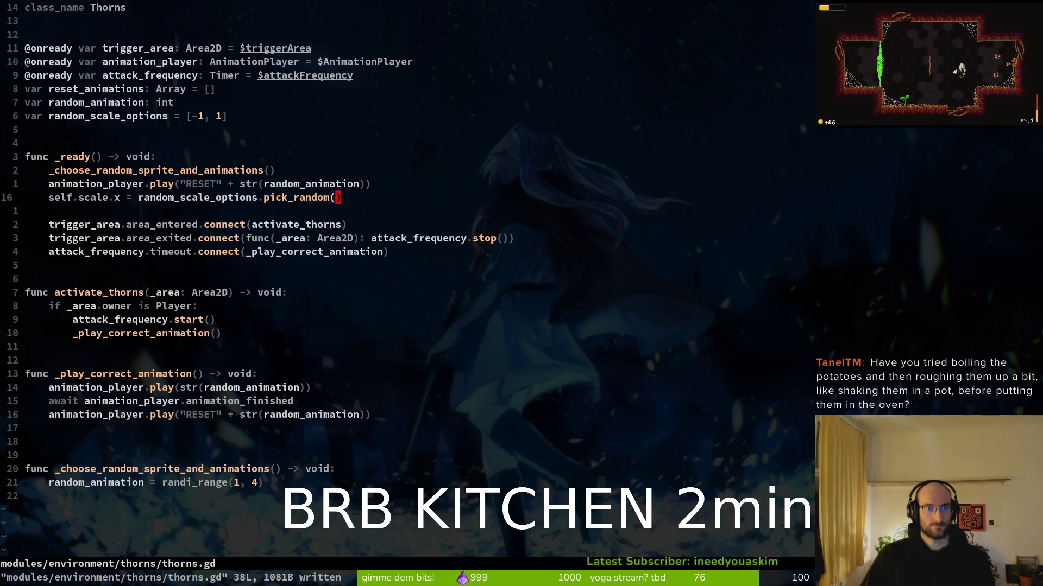
key(ctrl+d)
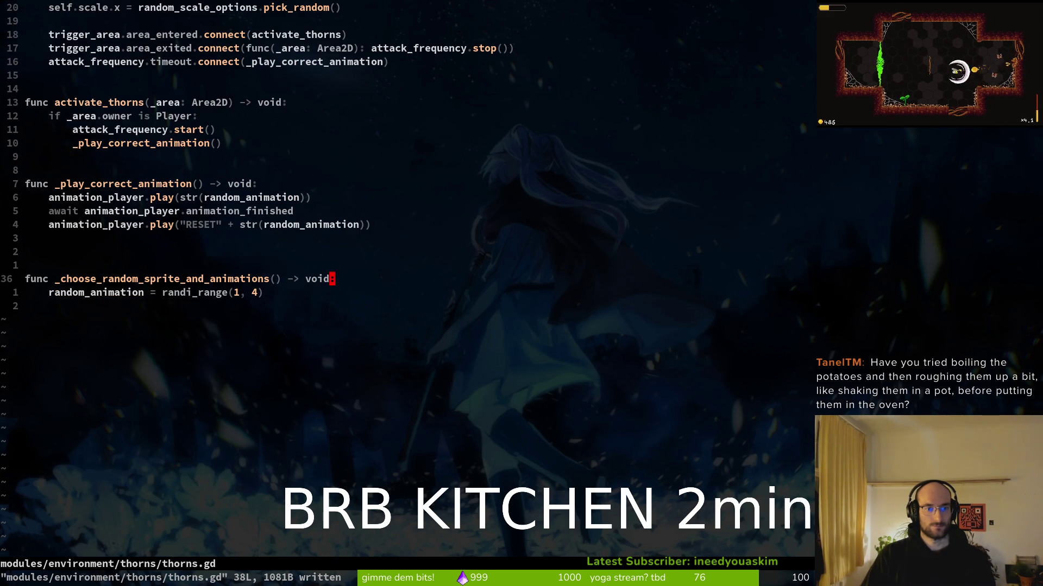
key(d)
key(d)
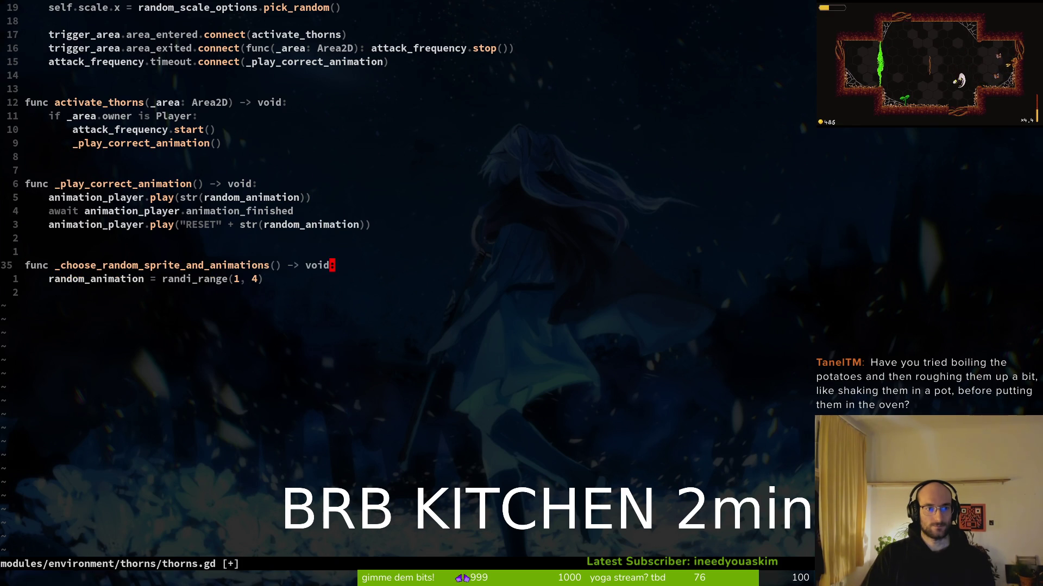
key(alt+Tab)
key(F5)
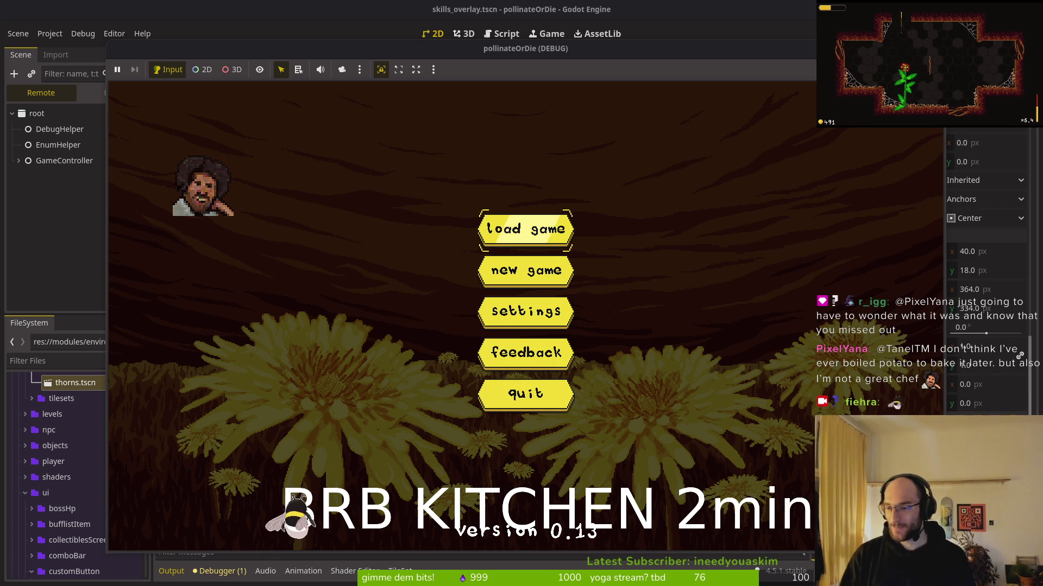
Step: Play from the main menu into level 5, then stop the game and return to thorns.gd
key(Return)
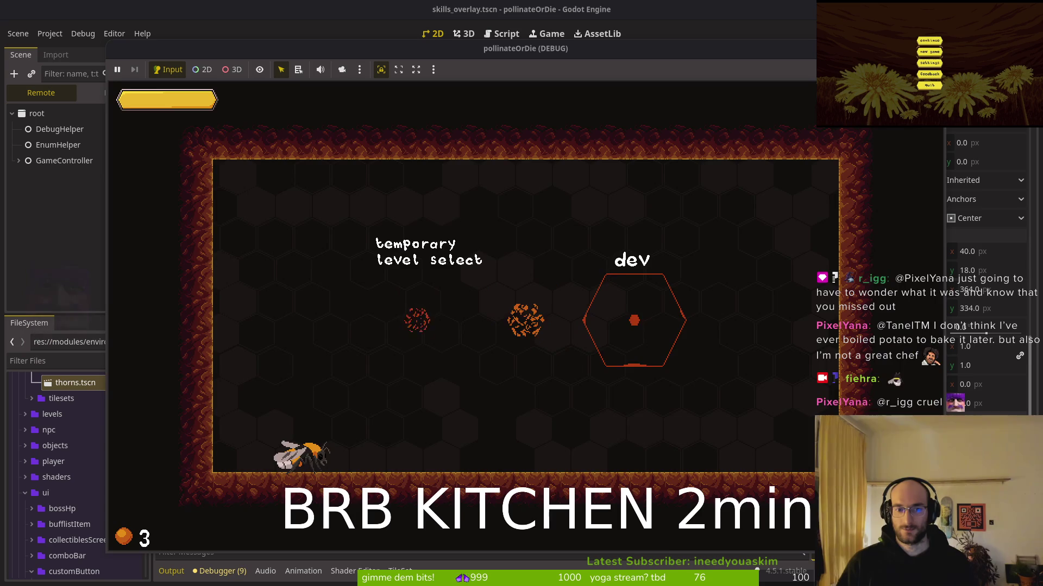
key(Right)
key(Return)
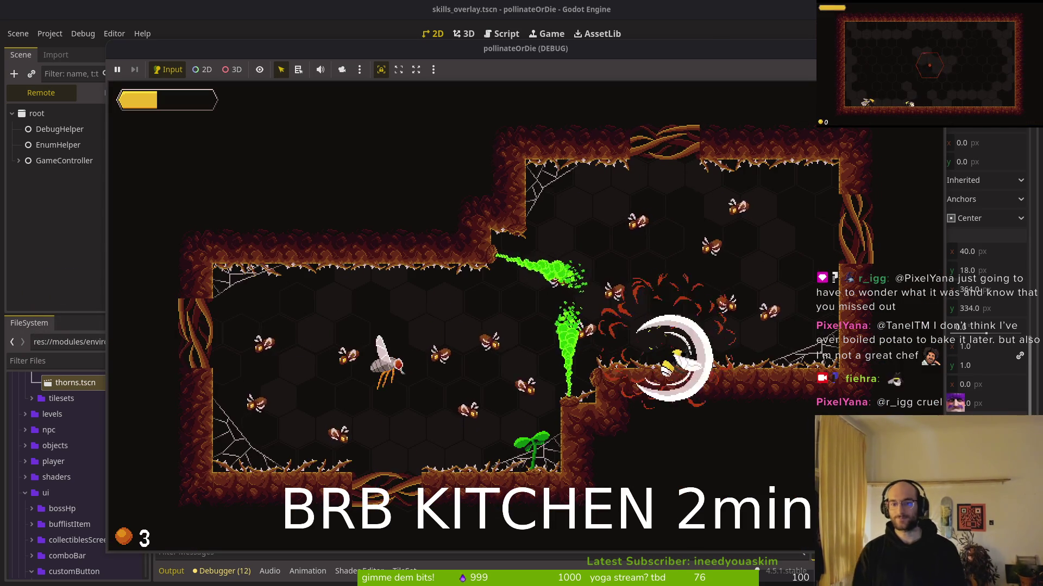
key(F8)
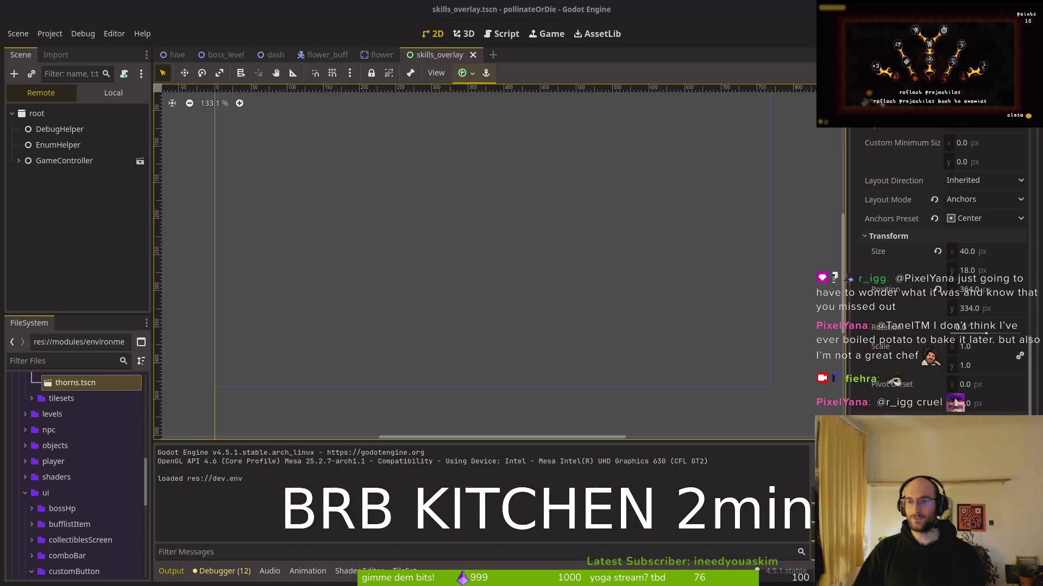
key(alt+Tab)
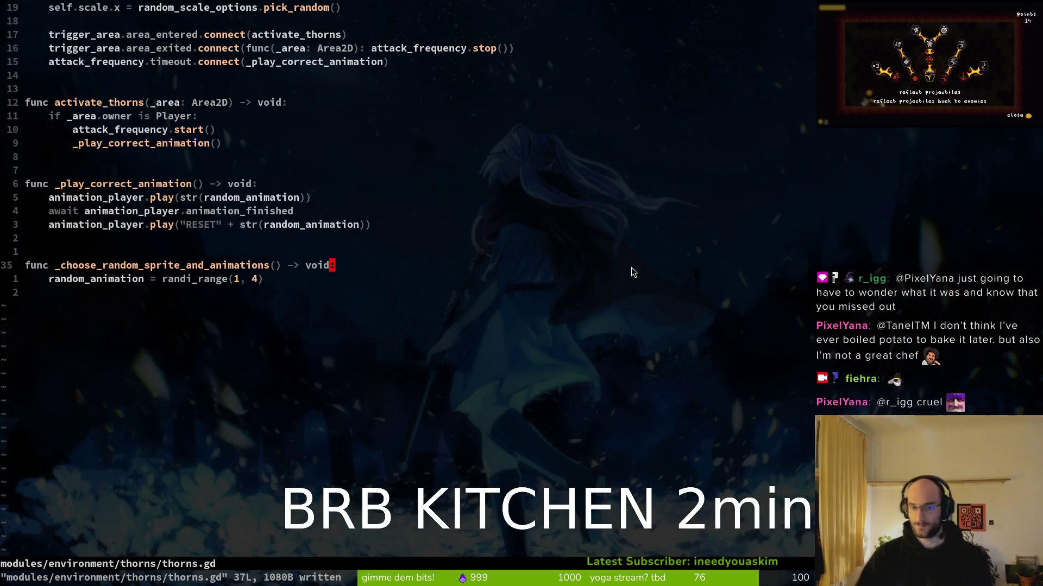
Step: Save and quit vim, then stage thorns.gd in tig
text(:weq)
key(Return)
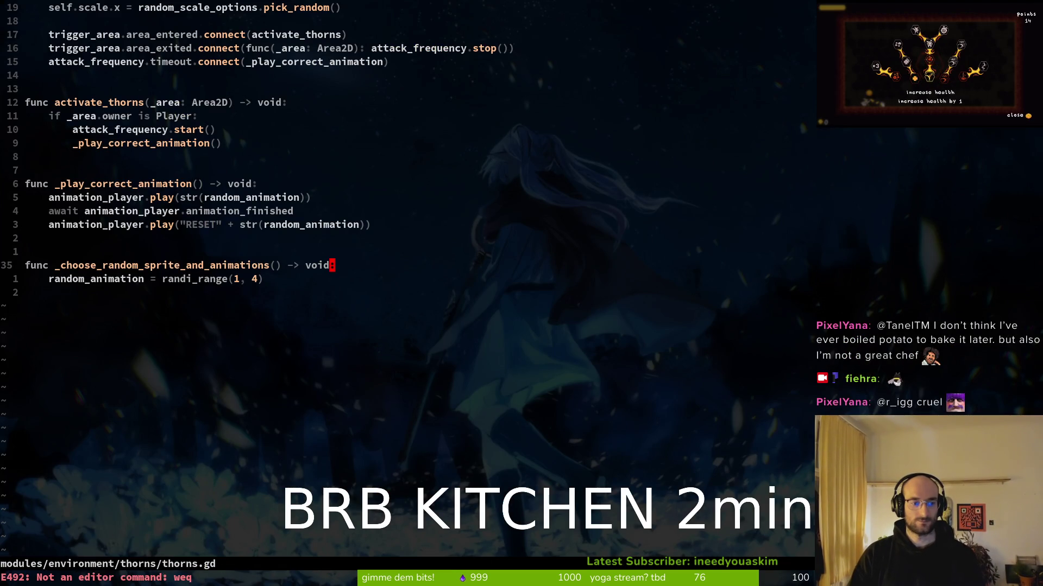
text(:wq)
key(Return)
text(sjj)
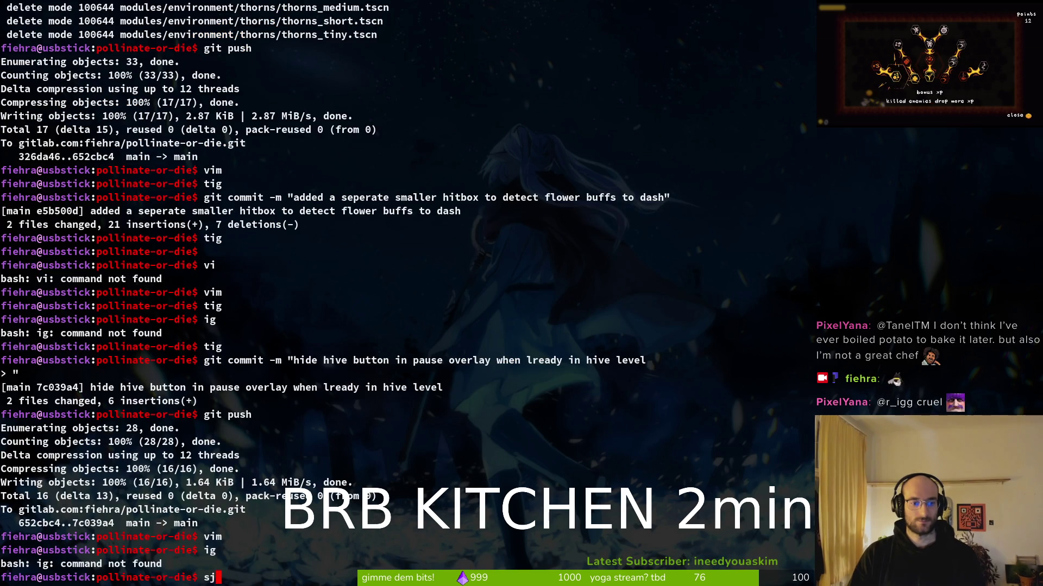
key(BackSpace)
key(BackSpace)
key(BackSpace)
text(tig)
key(Return)
key(s)
key(j)
key(j)
key(Return)
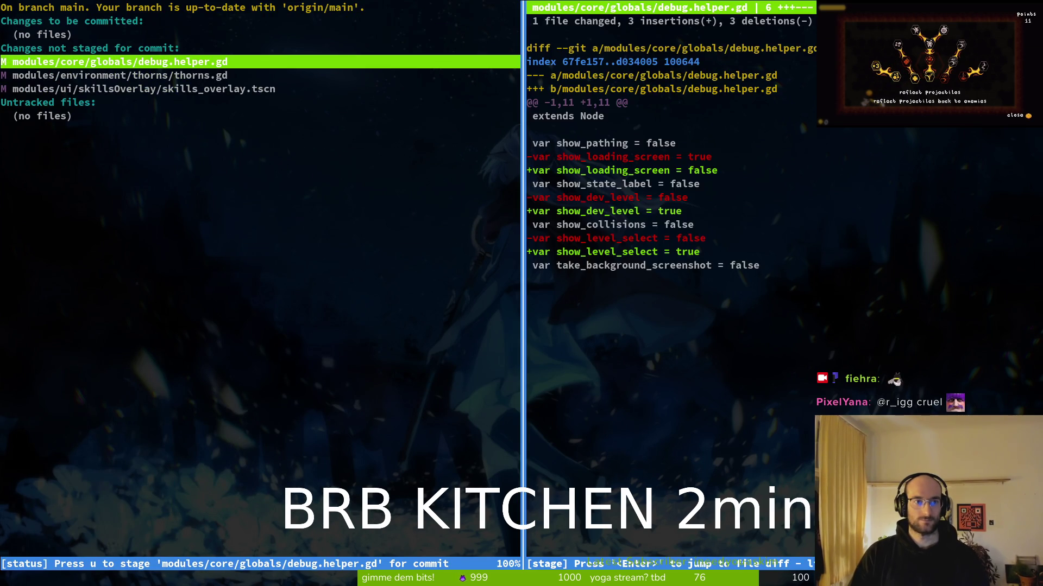
key(j)
key(u)
key(q)
key(q)
Step: Commit as 'fixed thorns wrong animation bug', push to GitLab and clear the terminal
text(git commi)
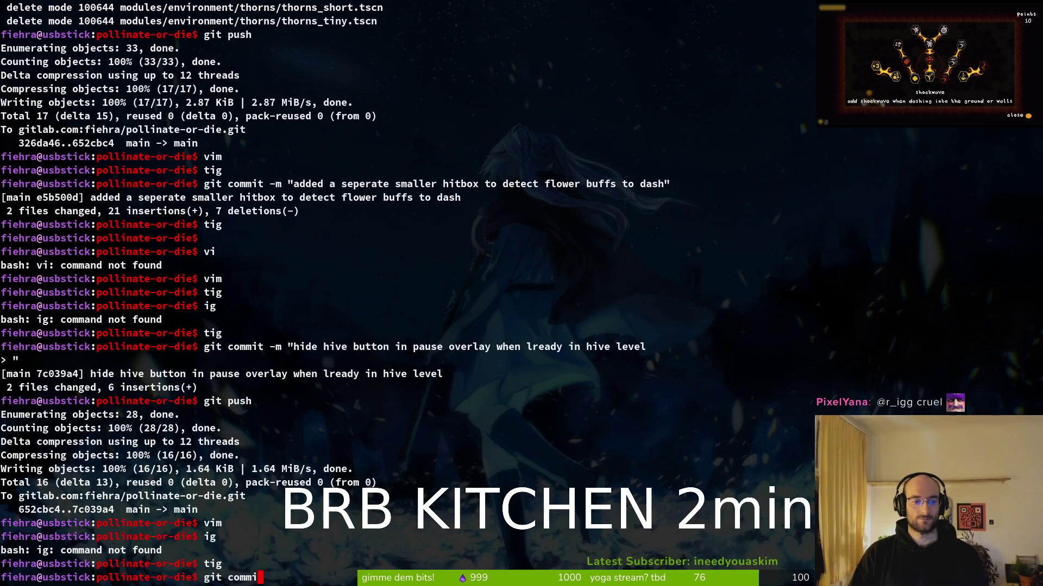
text(t -m "fixed thorn)
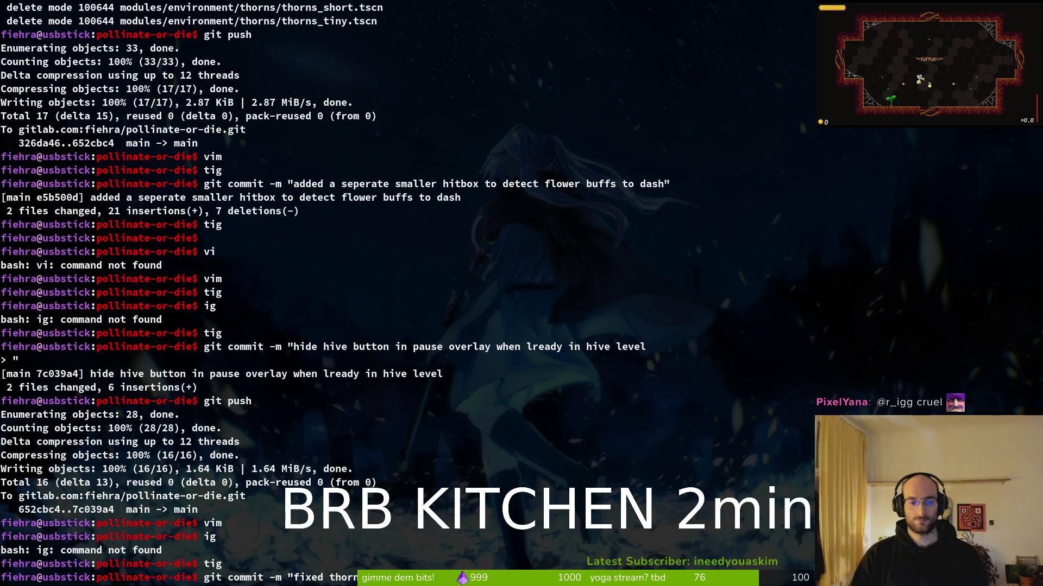
key(Return)
text(git pu)
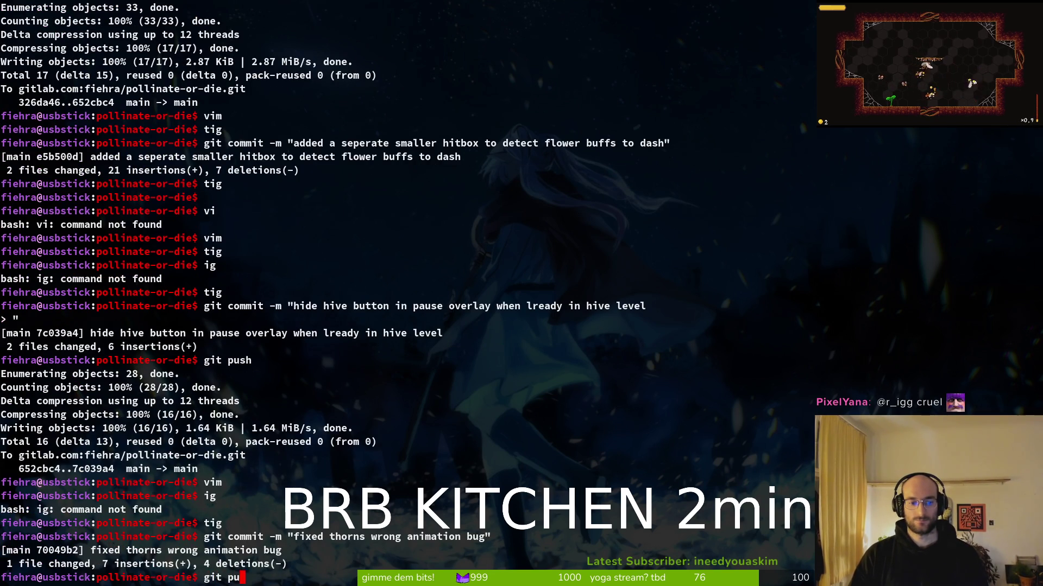
text(shj)
key(Return)
text(git push)
key(Return)
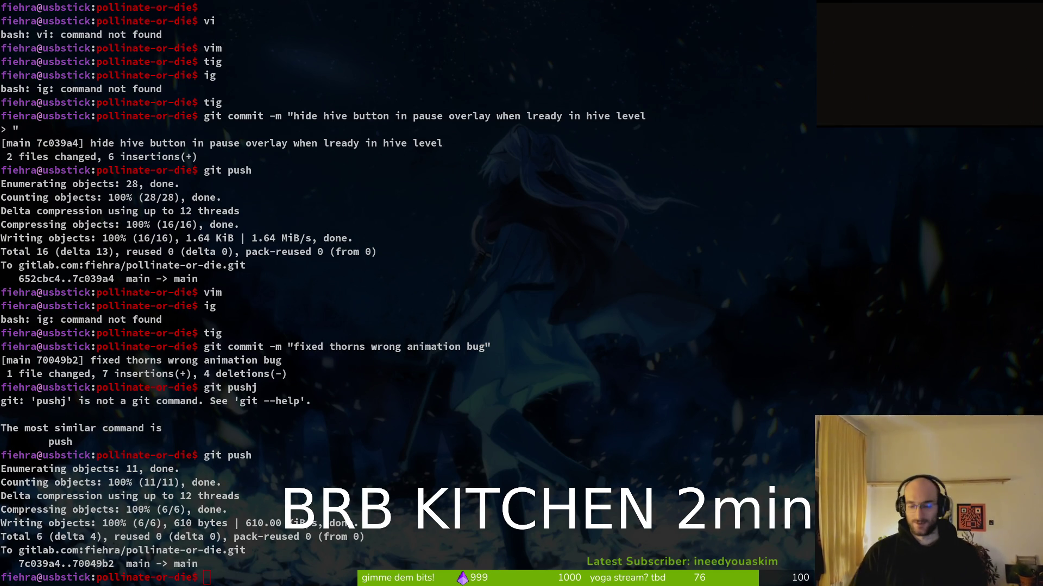
text(clear)
key(Return)
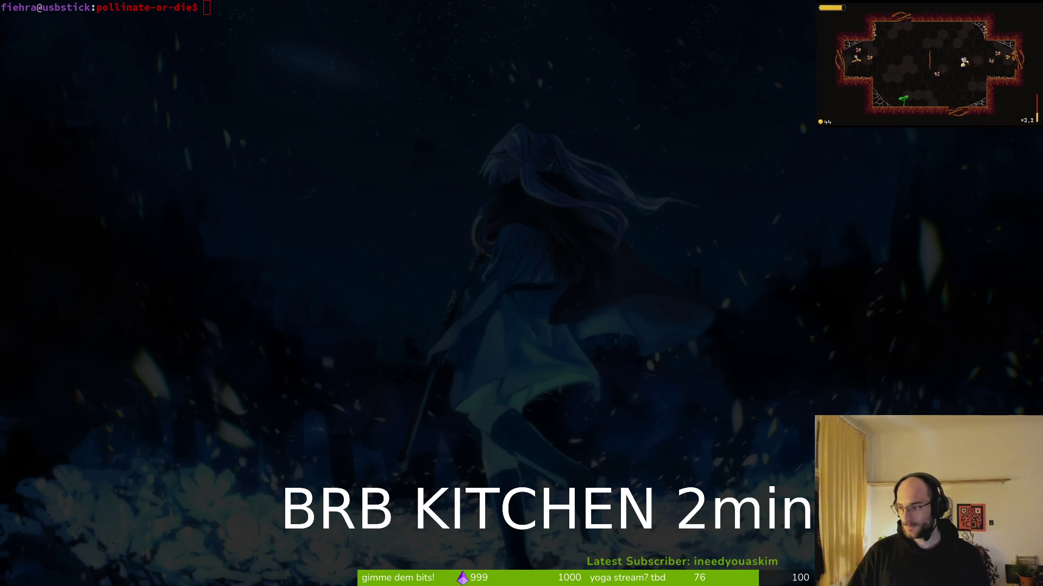
key(alt+Tab)
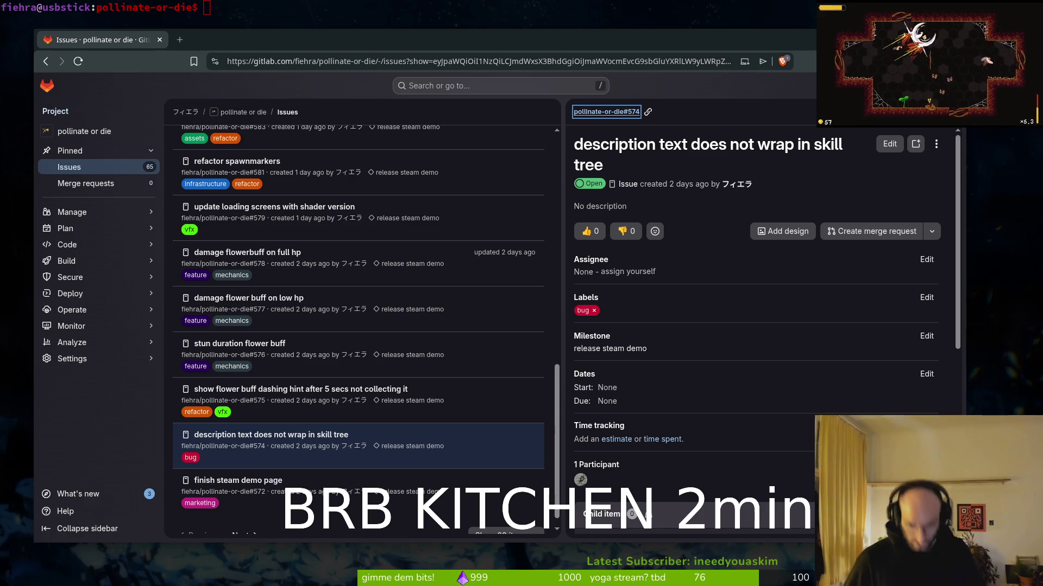
Step: Leave GitLab issue #574 and run the game from Godot
key(alt+Tab)
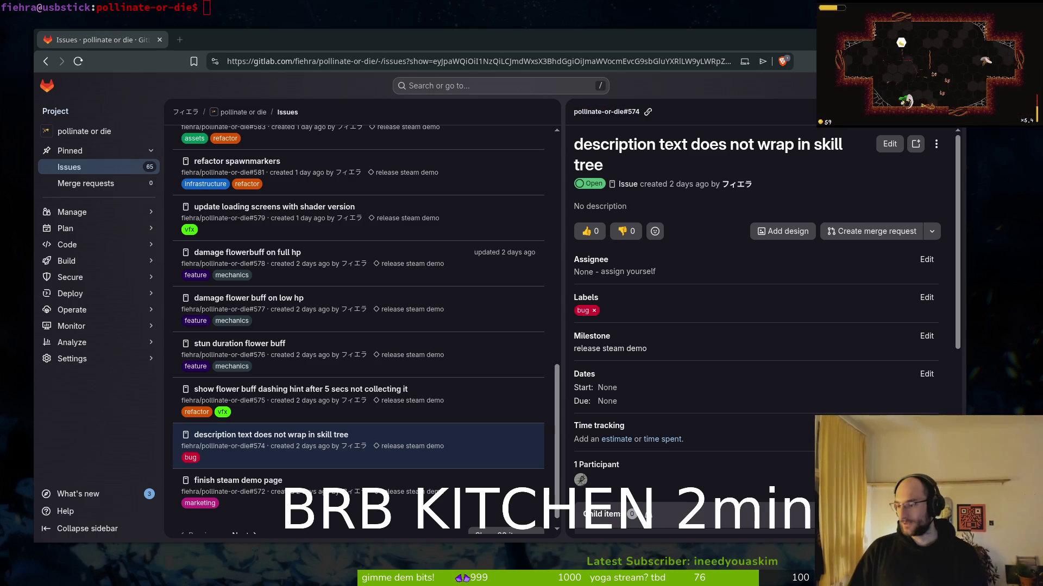
key(F5)
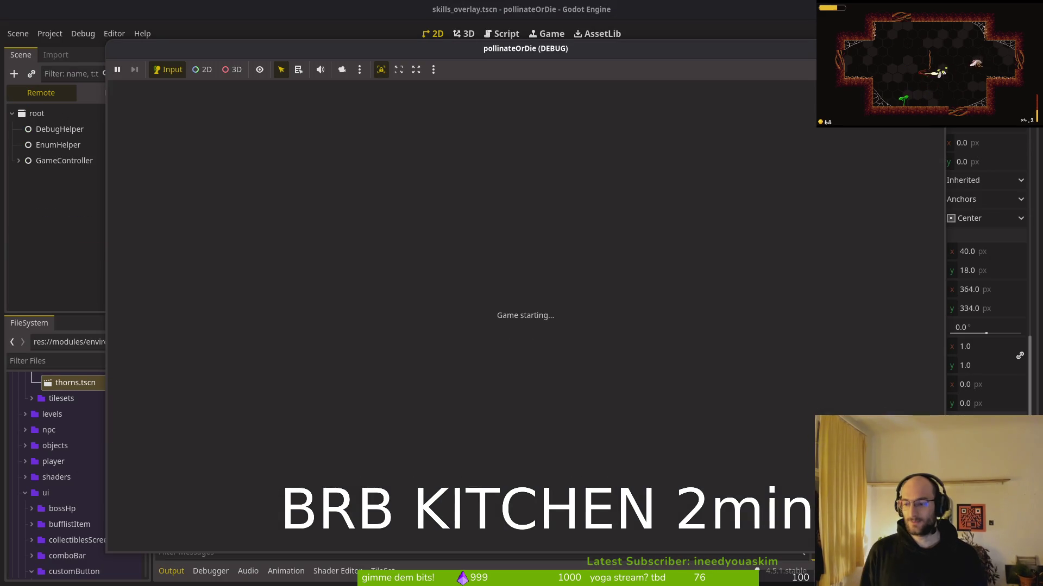
Step: Open the skill tree and compare the health, reflect projectiles and +5% slash damage descriptions
key(Return)
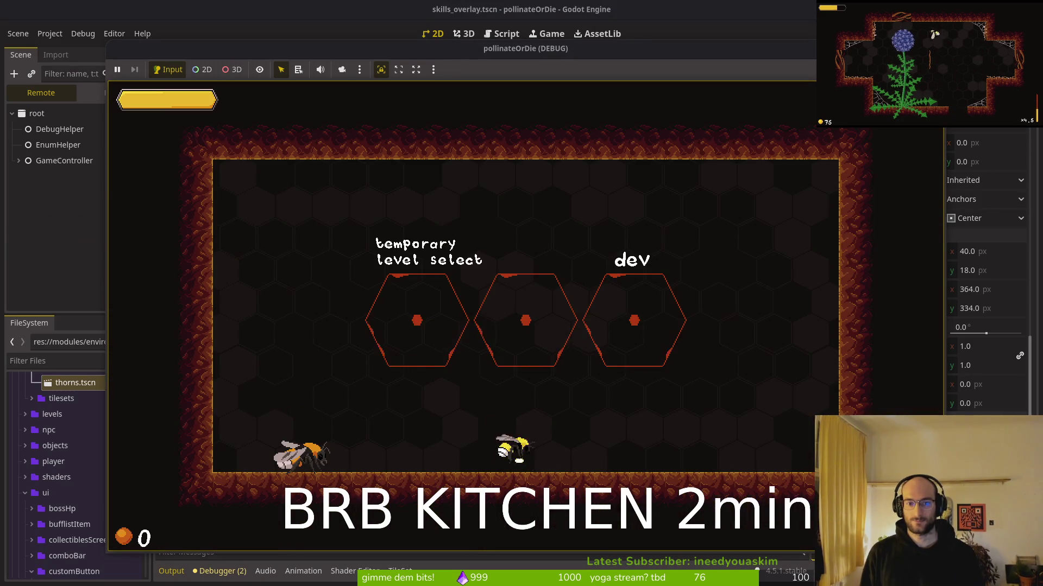
key(Tab)
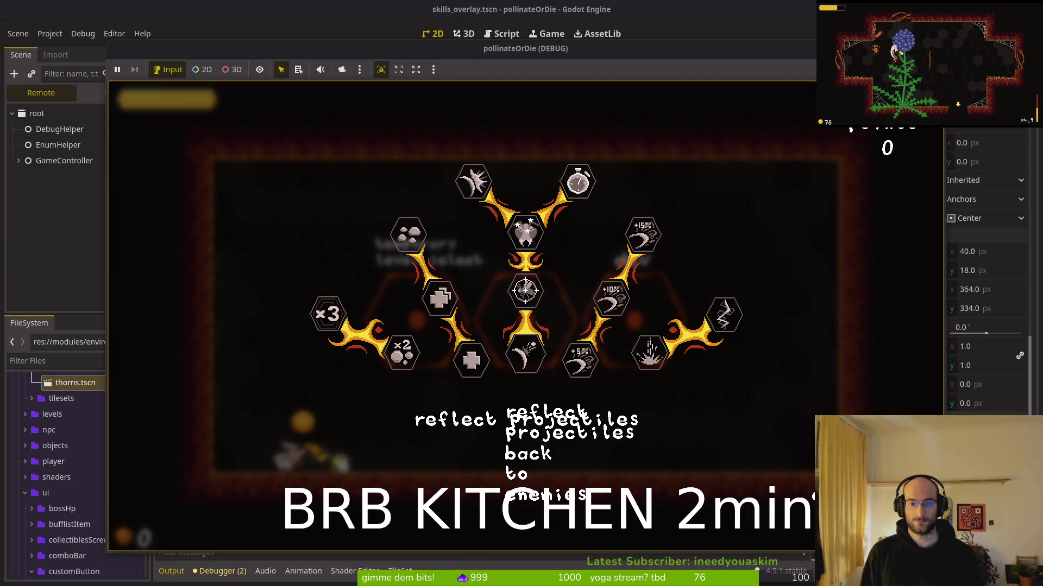
key(Left)
key(Right)
key(Right)
key(Right)
key(Left)
key(Left)
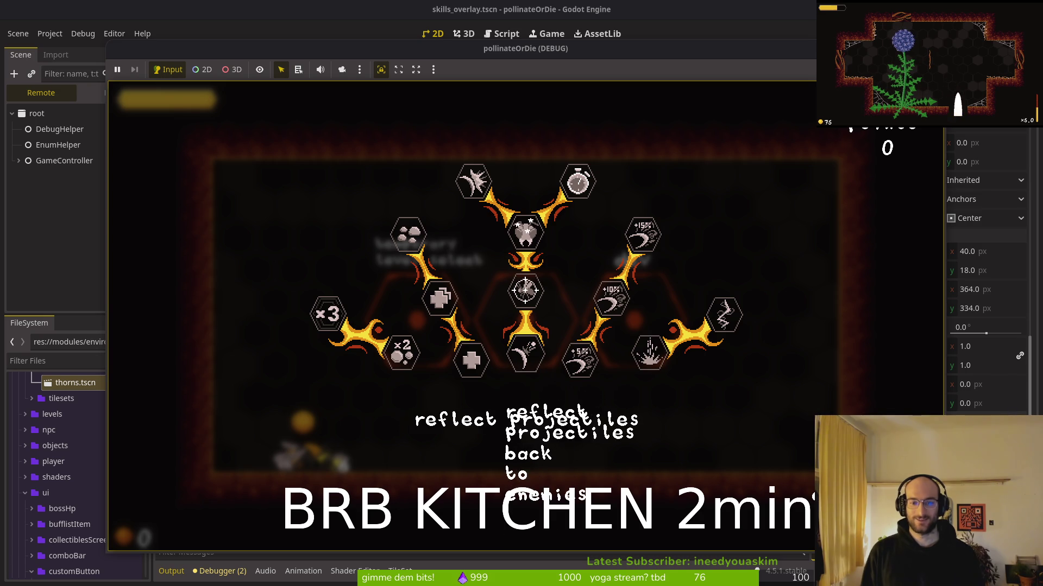
key(Right)
key(alt+Tab)
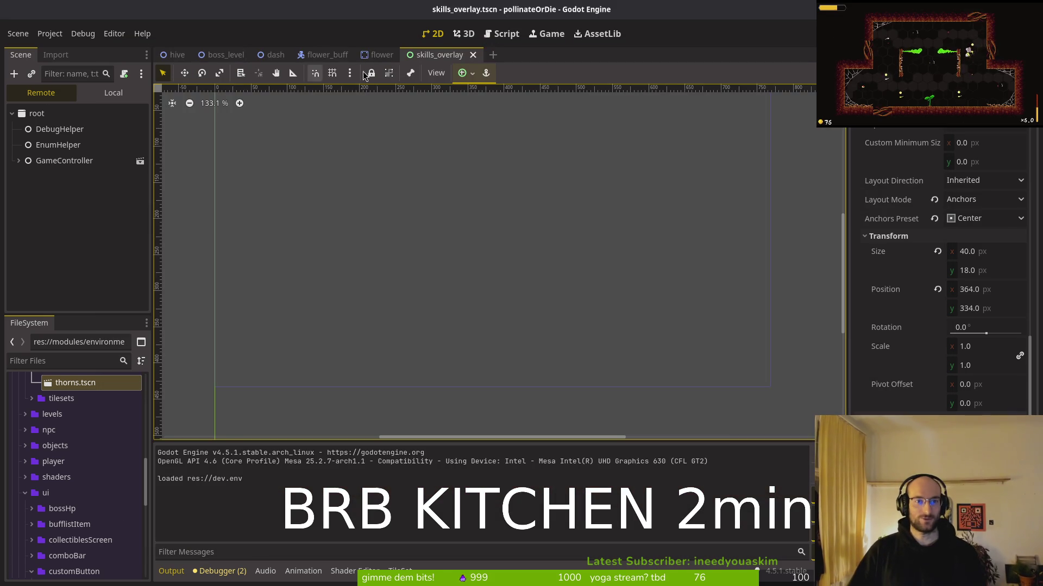
click(112, 93)
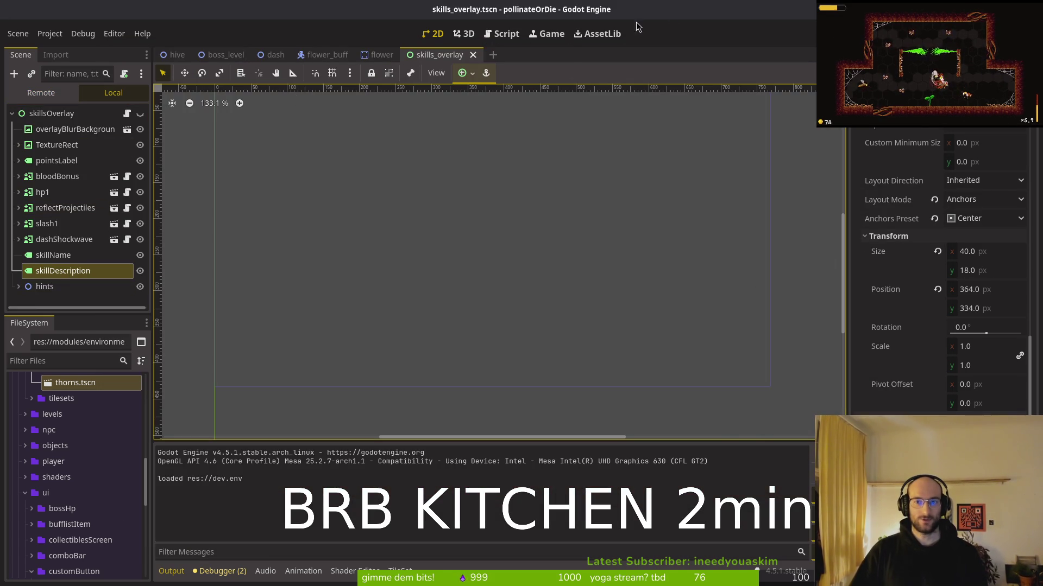
Step: Resize the skill description box to 420 × 80 px and save the scene
scroll(293, 101, up, 4)
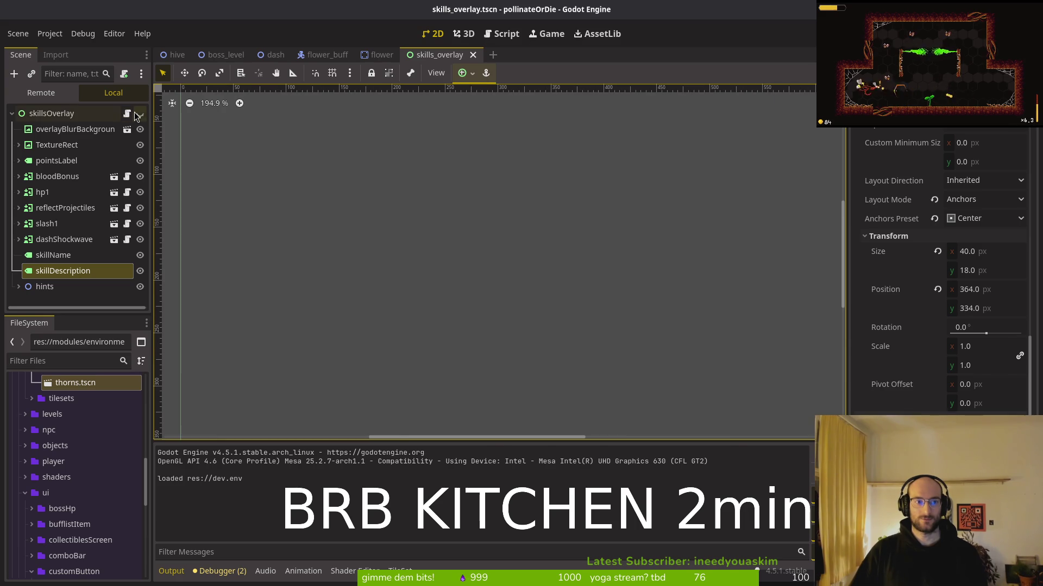
click(138, 113)
scroll(352, 301, down, 5)
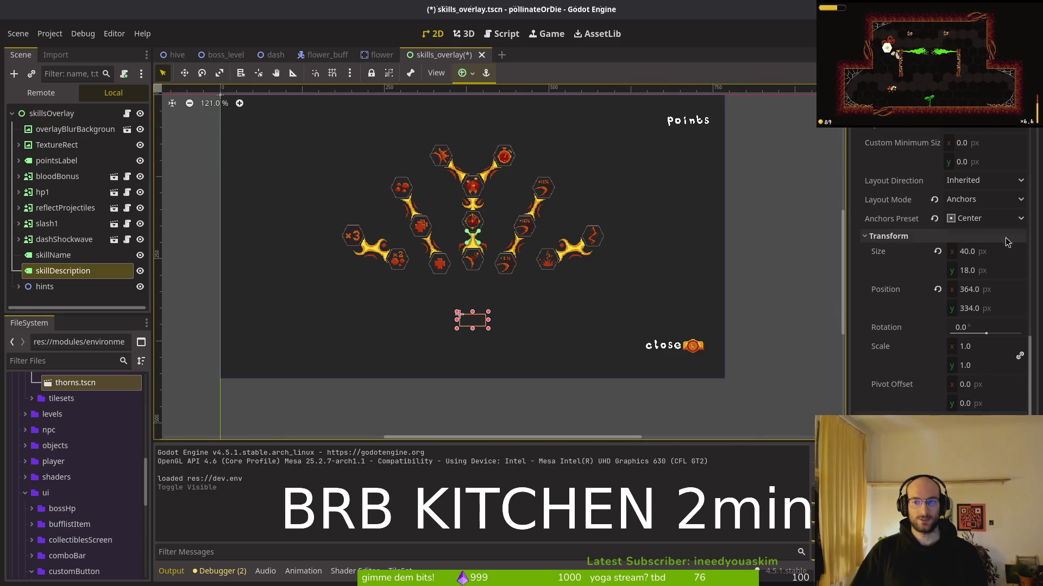
click(957, 250)
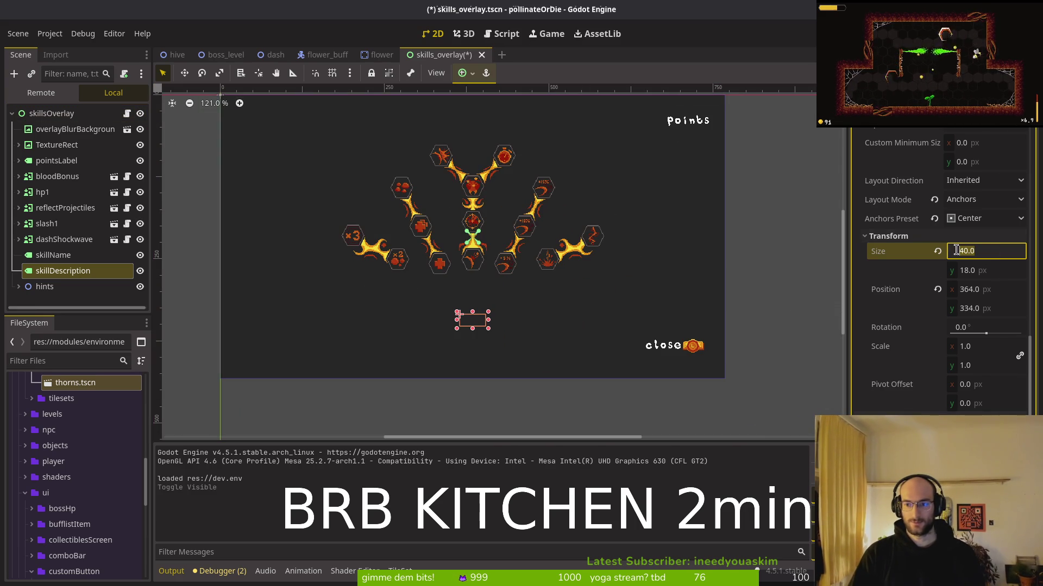
text(430)
key(BackSpace)
key(BackSpace)
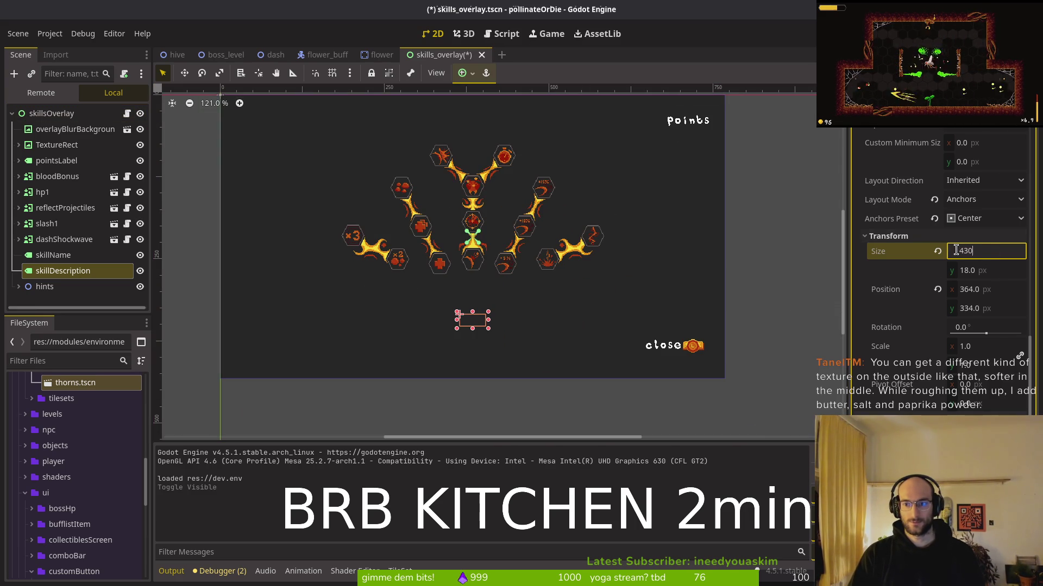
text(2)
key(Return)
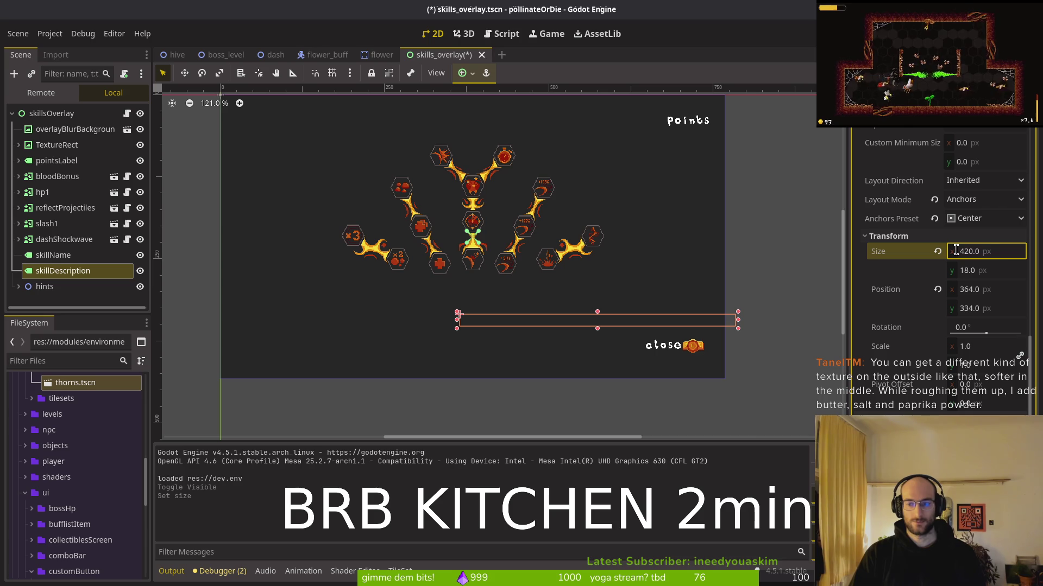
key(Tab)
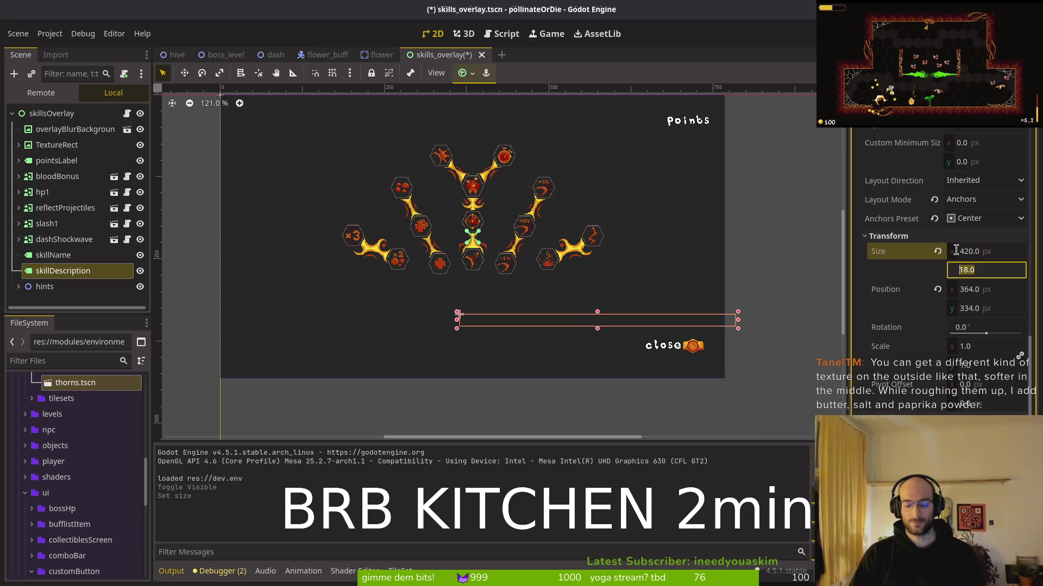
text(100)
key(Return)
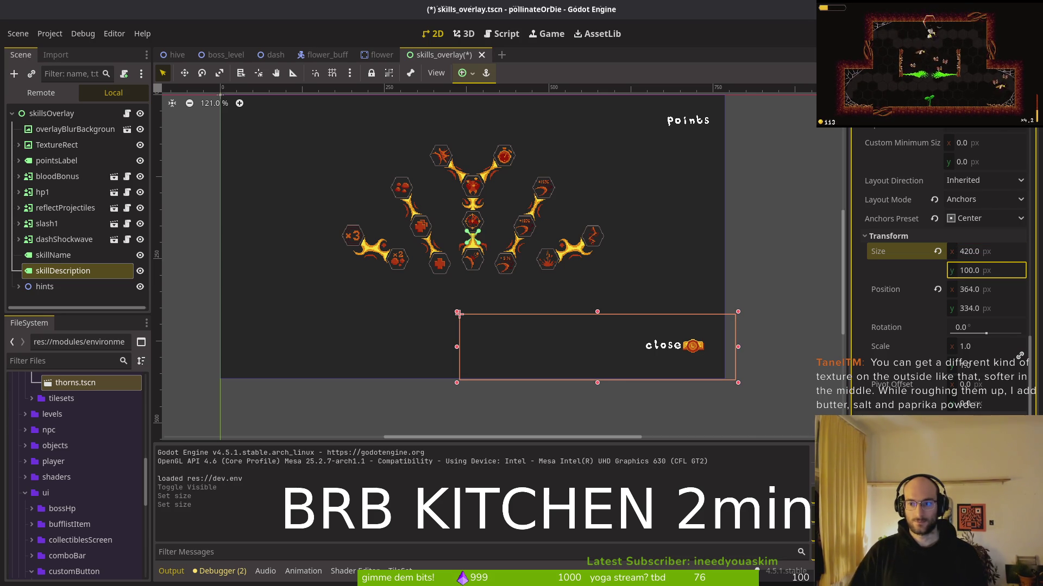
click(996, 269)
text(0)
key(Return)
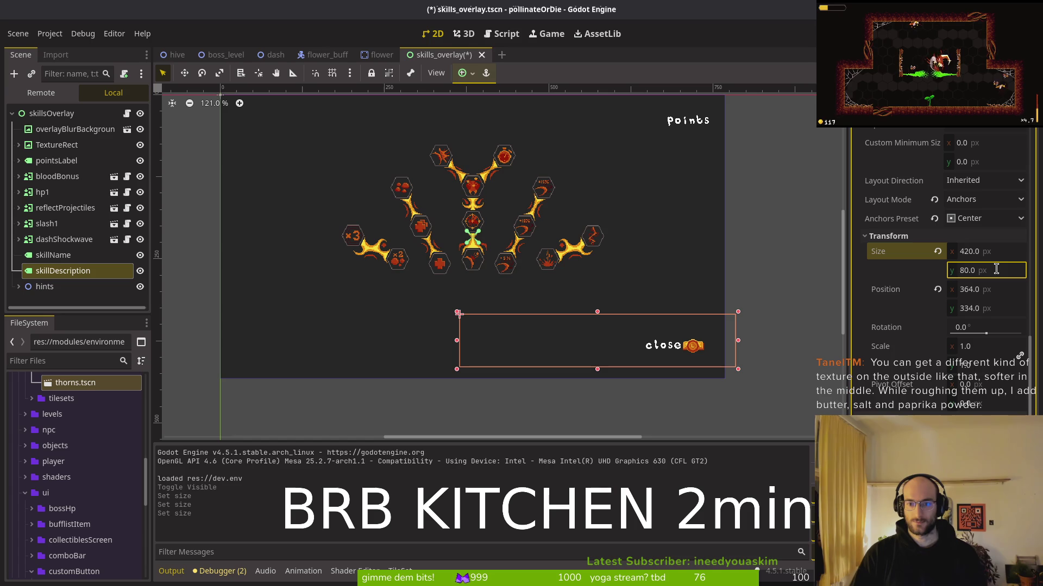
key(ctrl+s)
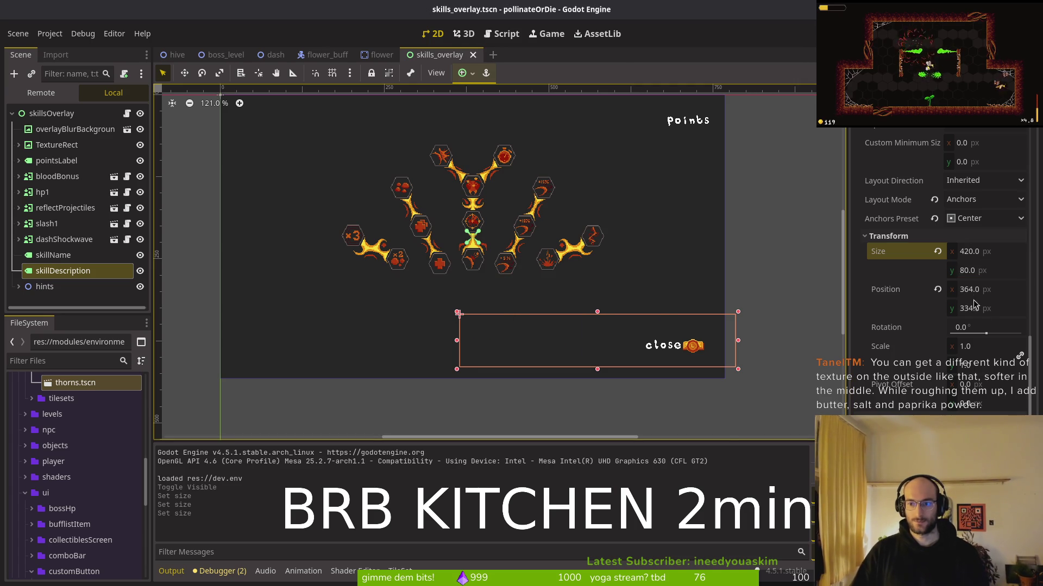
Step: Anchor the description box at Center Bottom, nudge it up, save and run the game
click(975, 217)
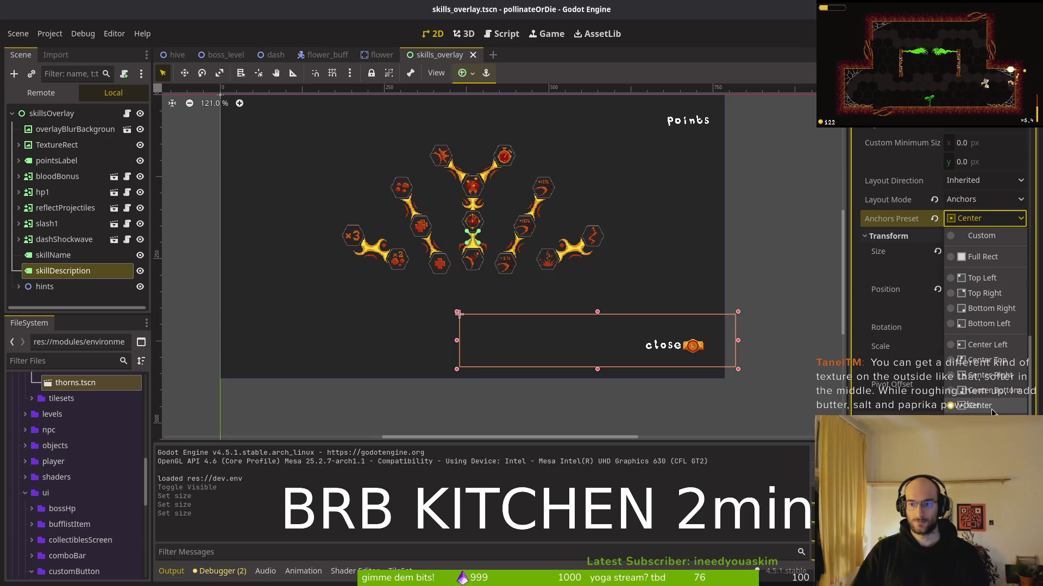
click(999, 395)
scroll(473, 361, up, 2)
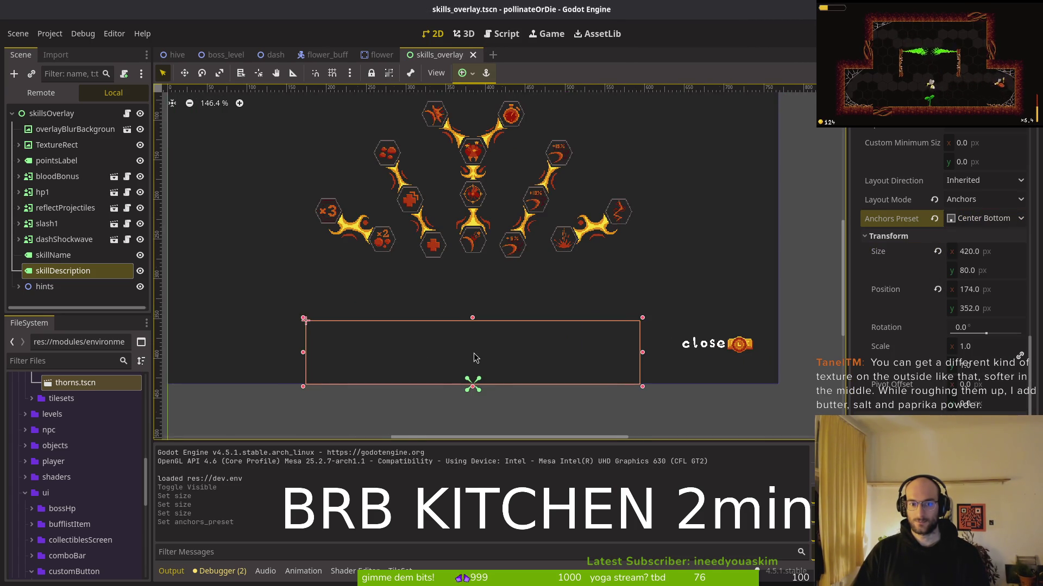
scroll(491, 347, up, 1)
key(ctrl+z)
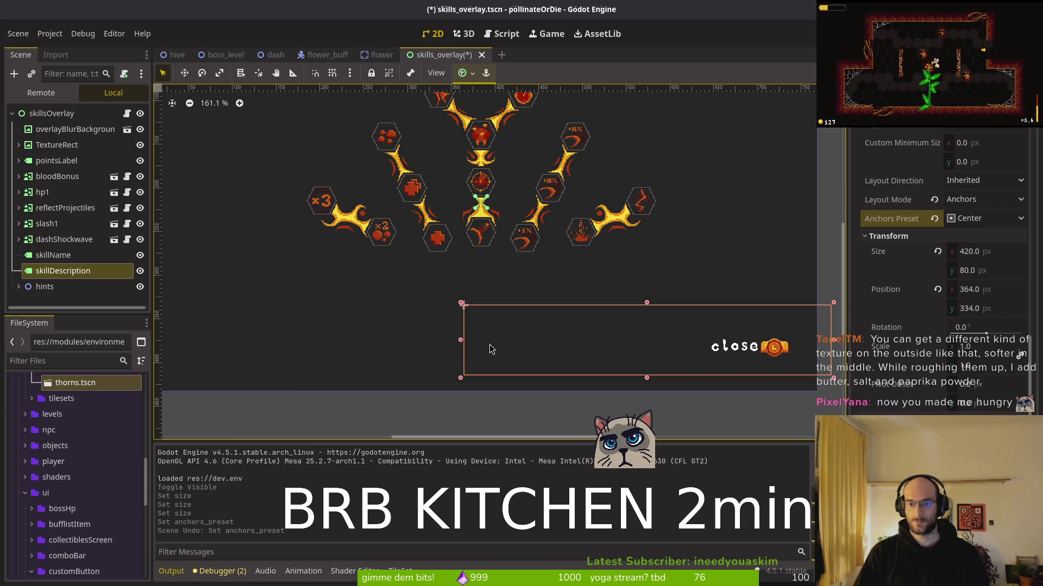
key(ctrl+shift+z)
key(Up)
key(Up)
key(Up)
key(Up)
key(Up)
key(Up)
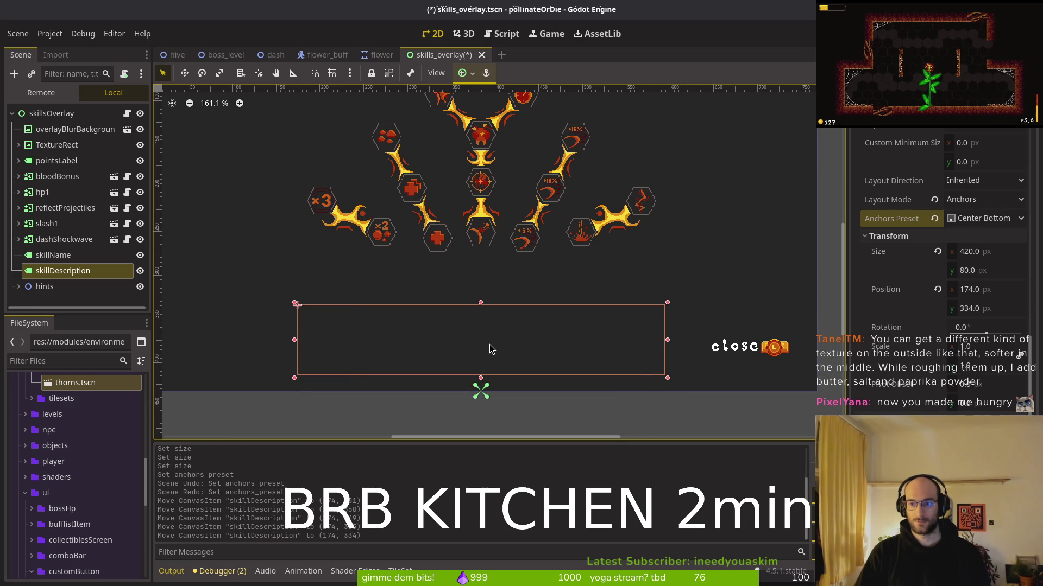
key(ctrl+s)
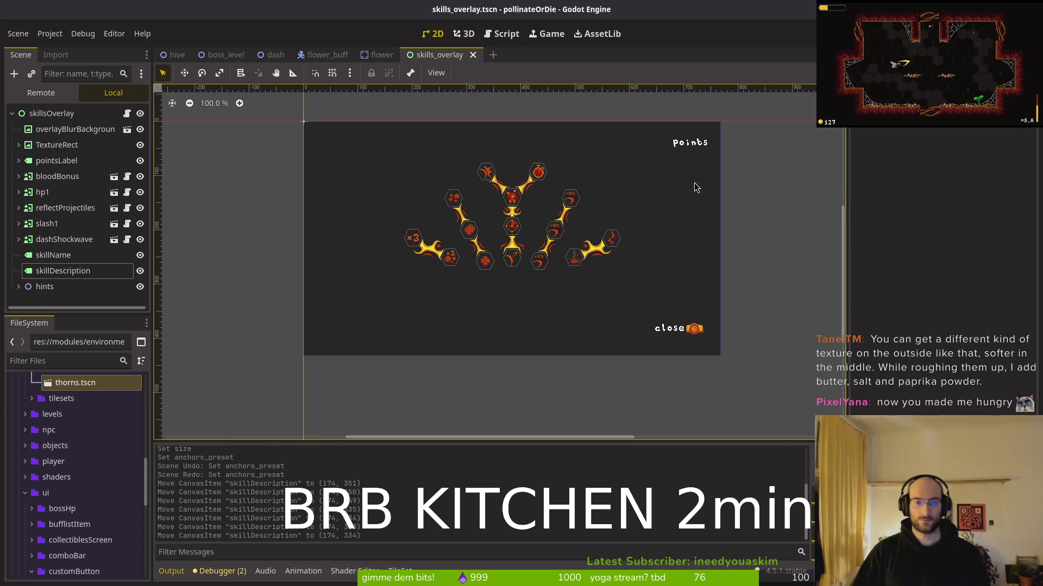
key(F5)
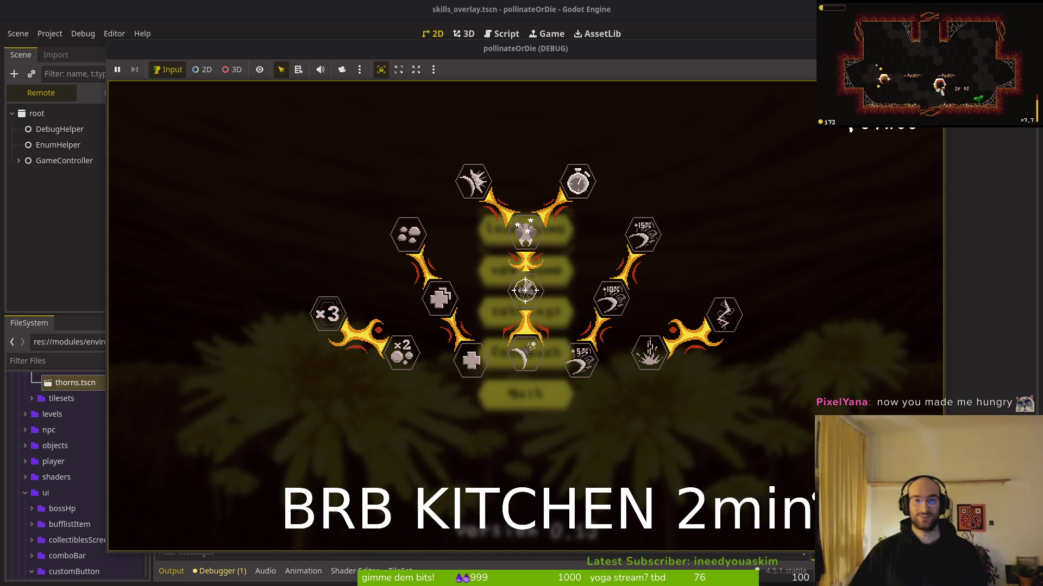
Step: Hide skillsOverlay in the editor, relaunch the game, and get past the title and level-select menus
key(F8)
click(140, 94)
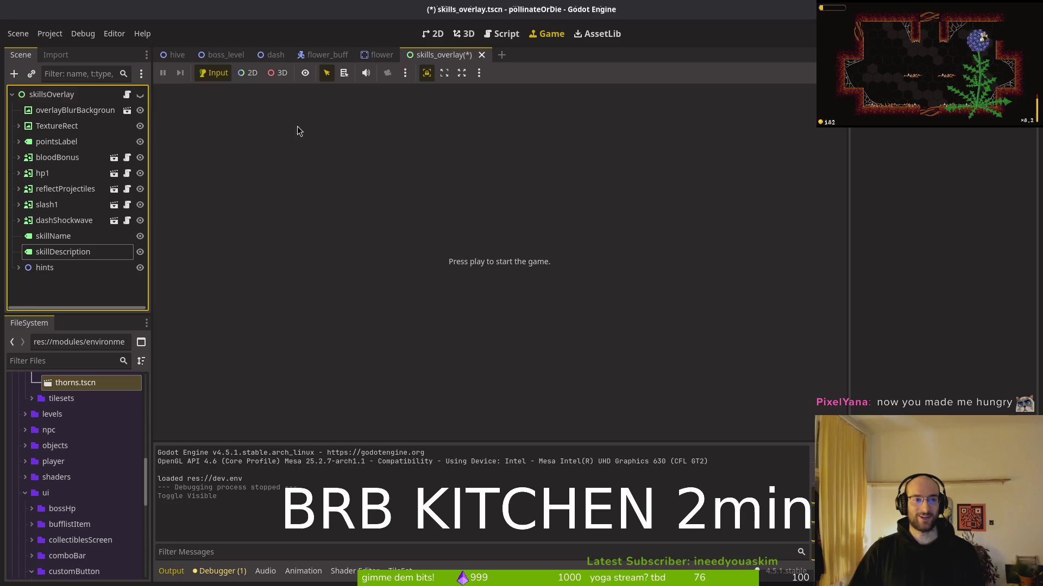
key(F5)
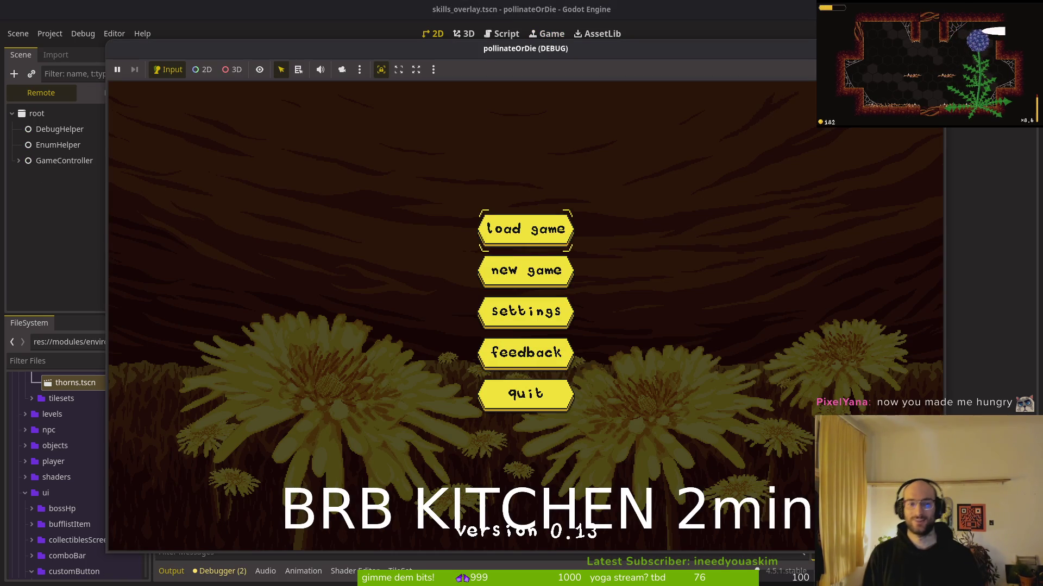
key(Return)
key(space)
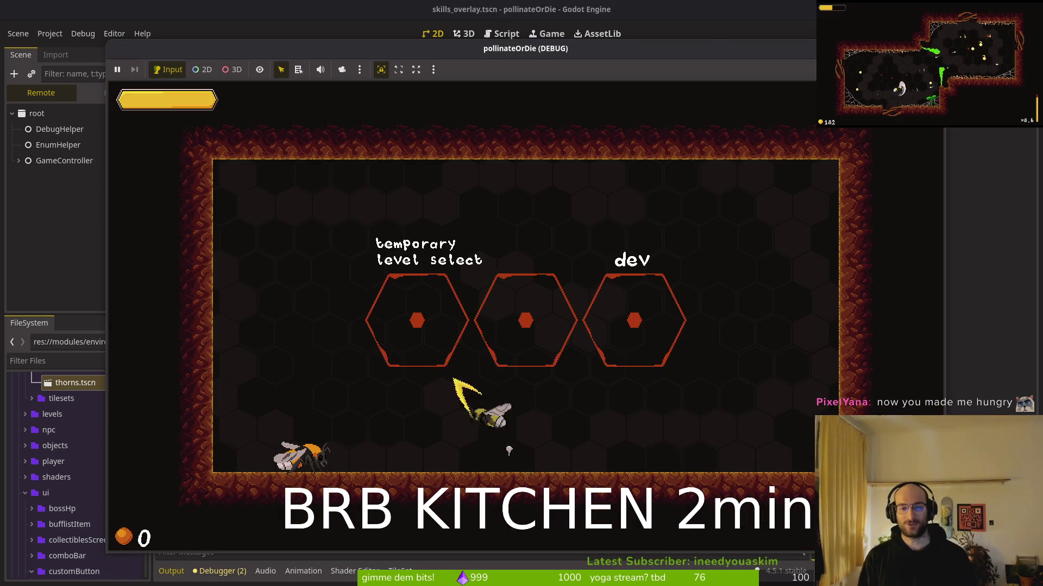
key(Right)
key(Left)
key(Down)
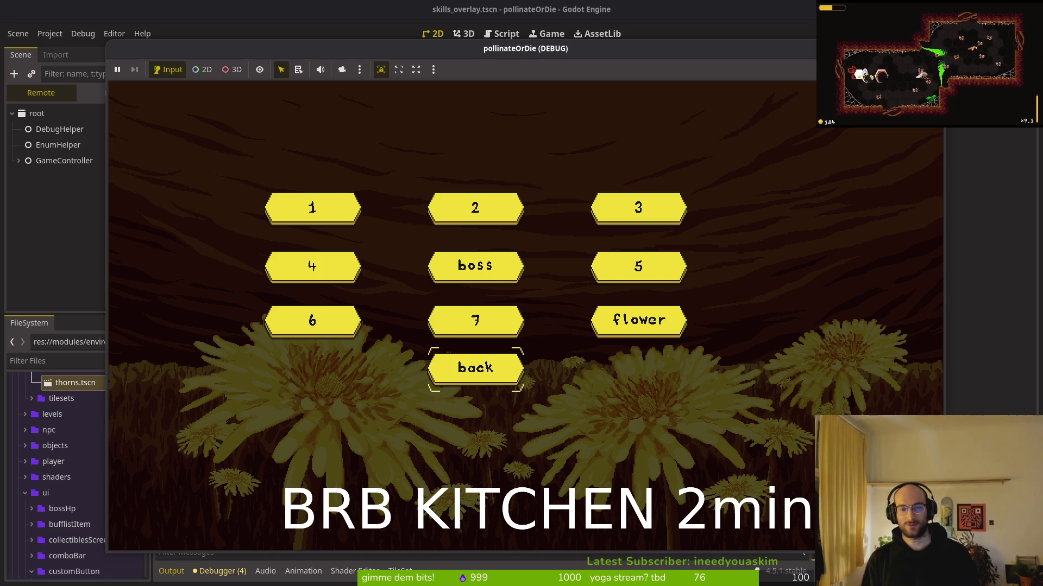
key(space)
Step: Open the skill tree in-game, browse skills like reflect projectiles to check descriptions, then stop
key(Tab)
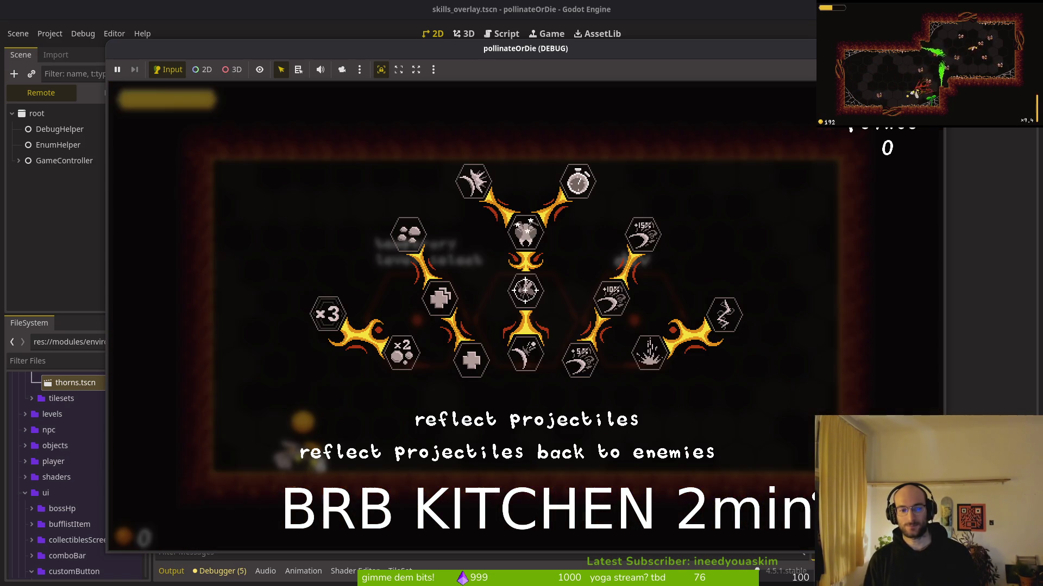
key(Right)
key(Left)
key(Right)
key(Right)
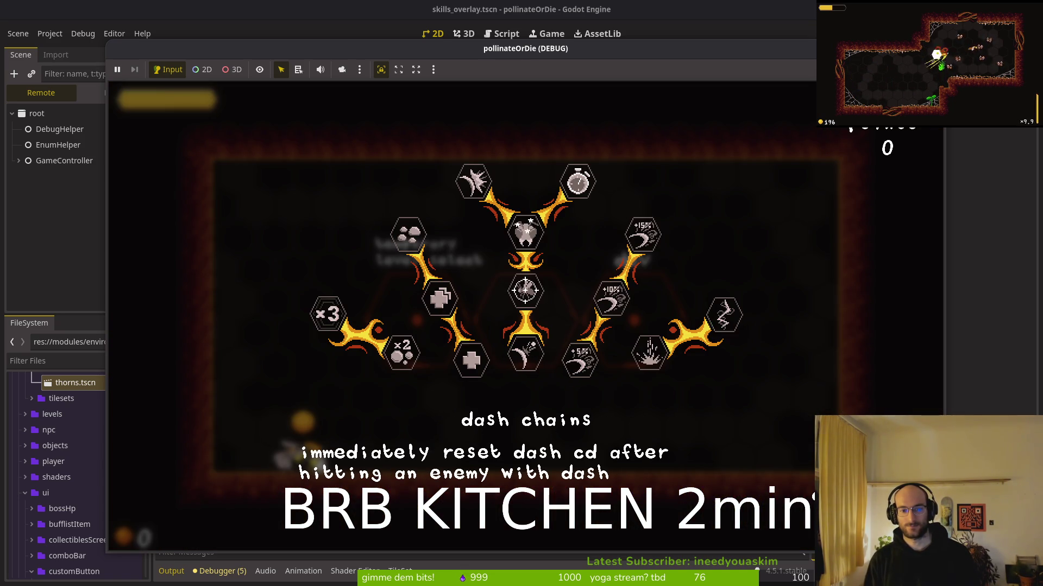
key(Left)
key(Left)
key(Left)
key(F8)
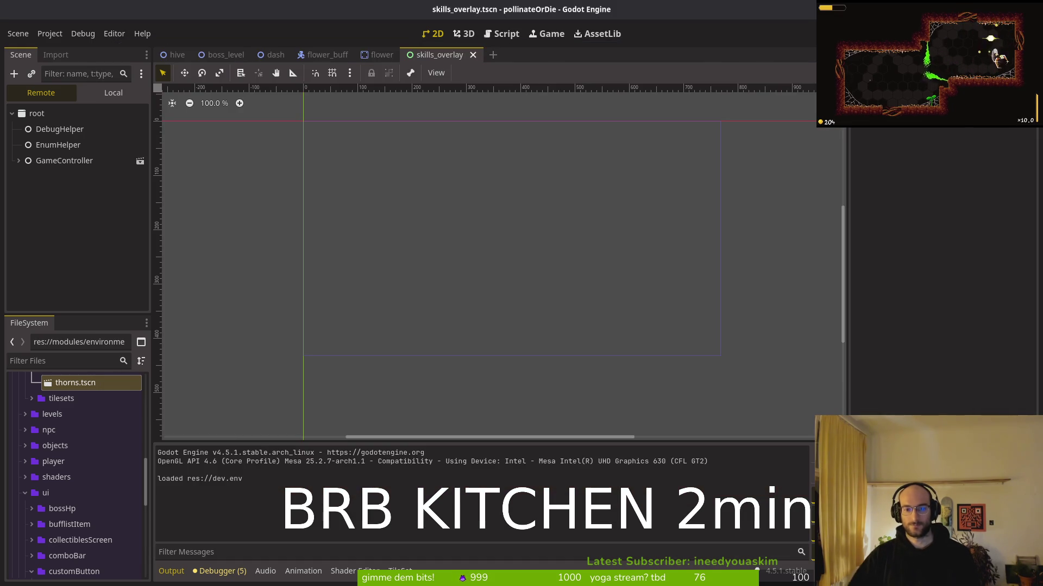
Step: Set skillDescription's Horizontal Alignment to Center and save the scene
click(56, 271)
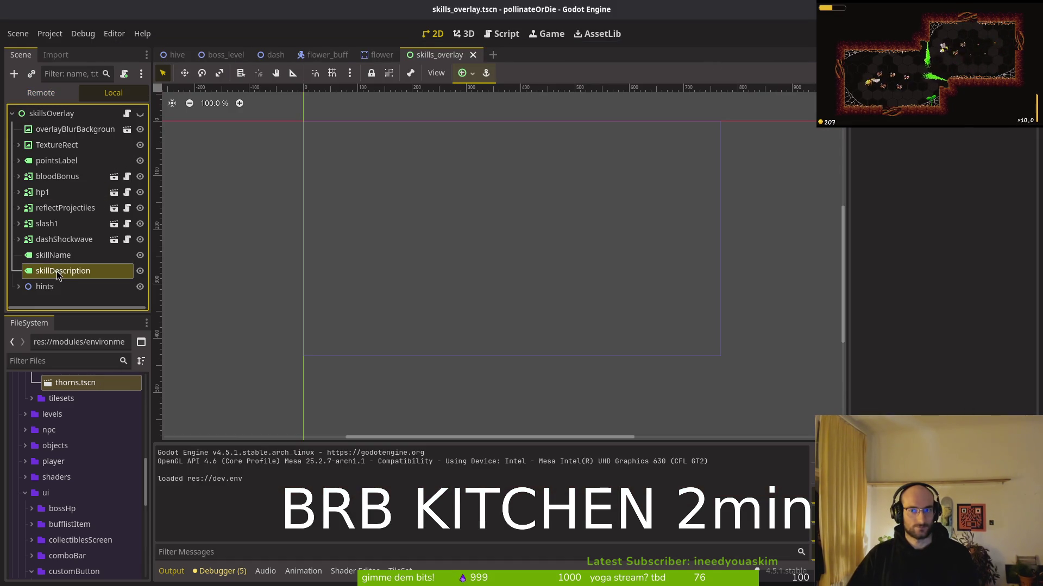
scroll(912, 226, up, 5)
click(967, 189)
click(961, 218)
key(ctrl+s)
Step: Run the game and check the shockwave and dash chains descriptions in the skill tree, then stop
key(F5)
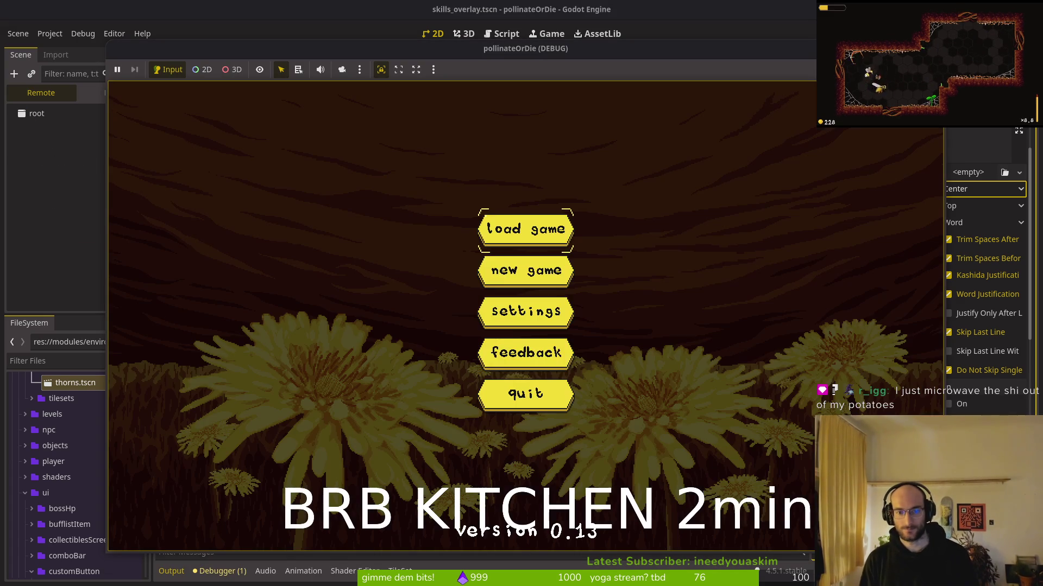
key(Return)
key(Left)
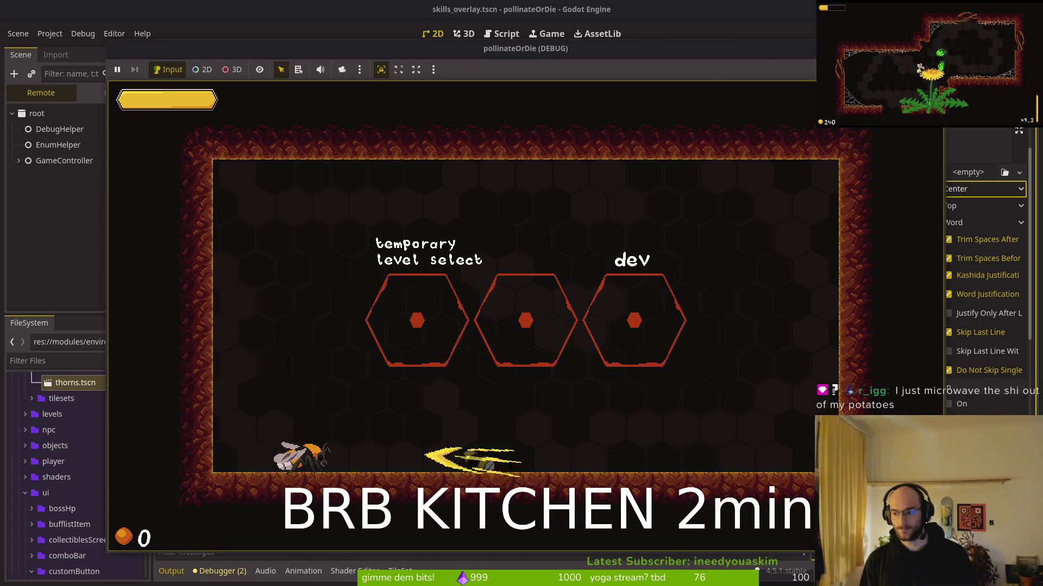
key(e)
key(Right)
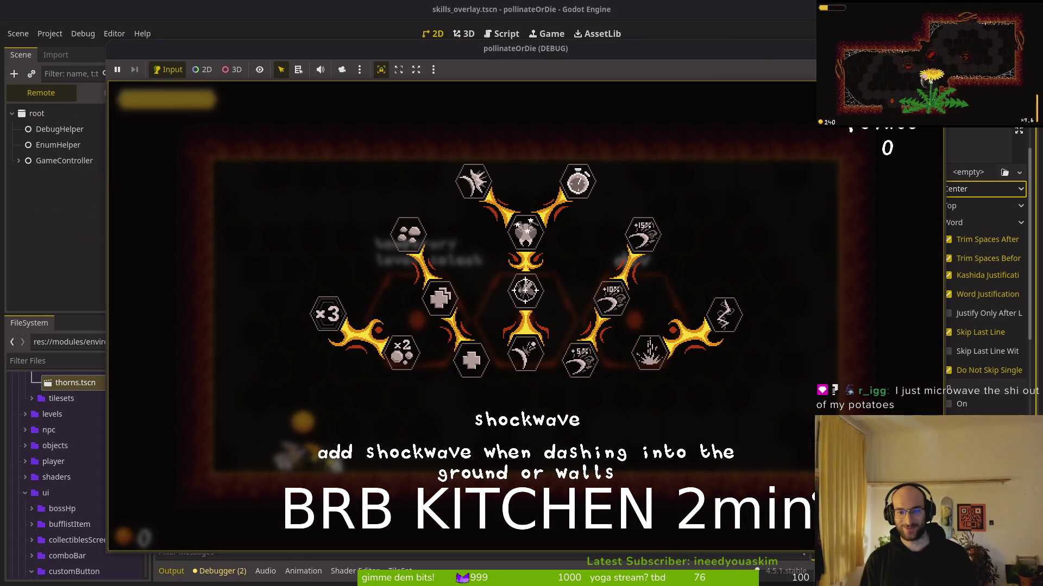
key(Right)
key(Left)
key(Right)
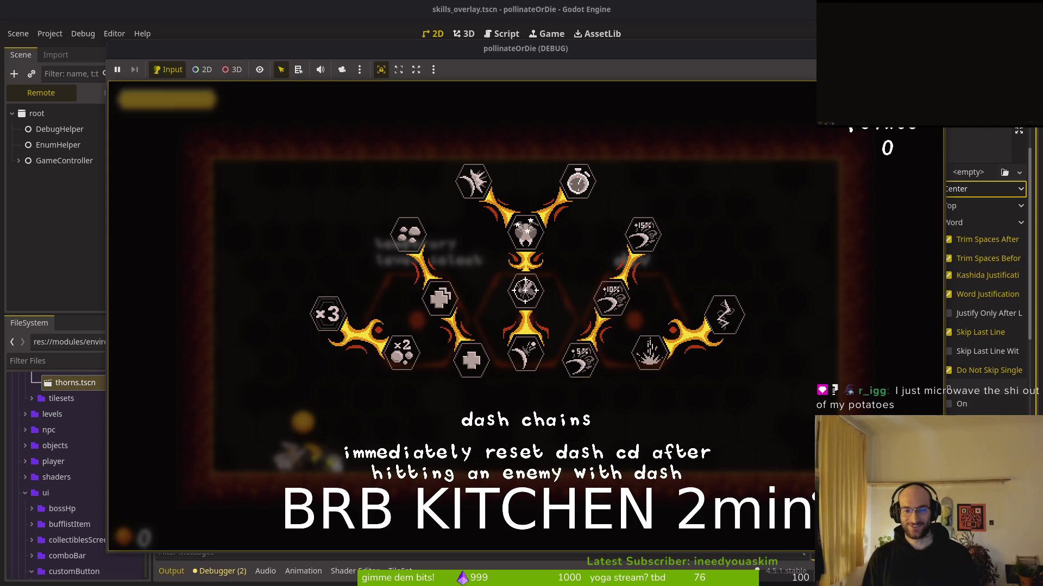
key(Right)
key(Left)
key(Left)
key(F8)
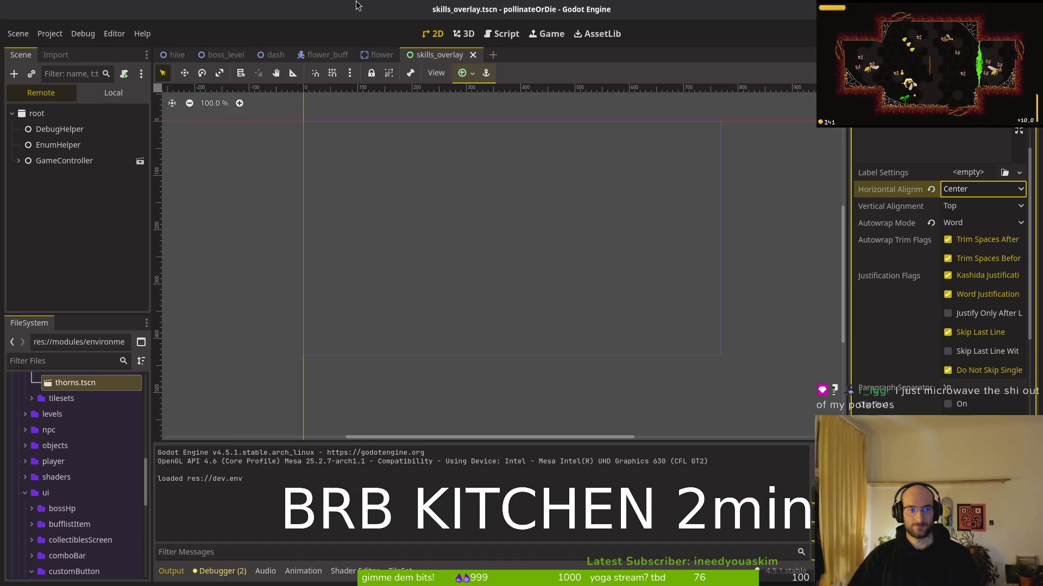
click(114, 92)
Step: Nudge the skillName and skillDescription labels up together with the overlay shown, and save the scene
click(65, 256)
shift+click(75, 271)
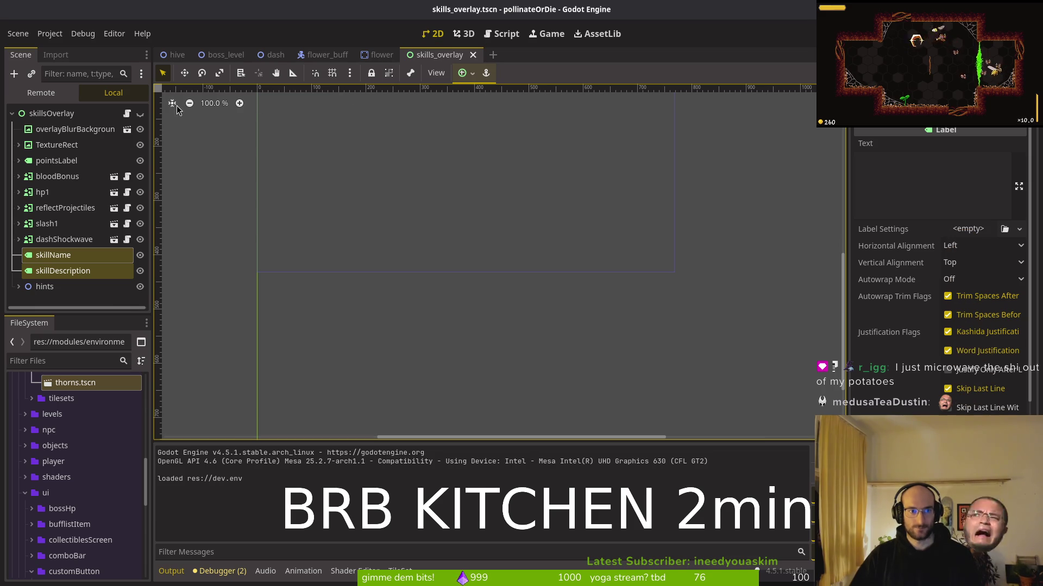
click(140, 113)
scroll(544, 262, up, 2)
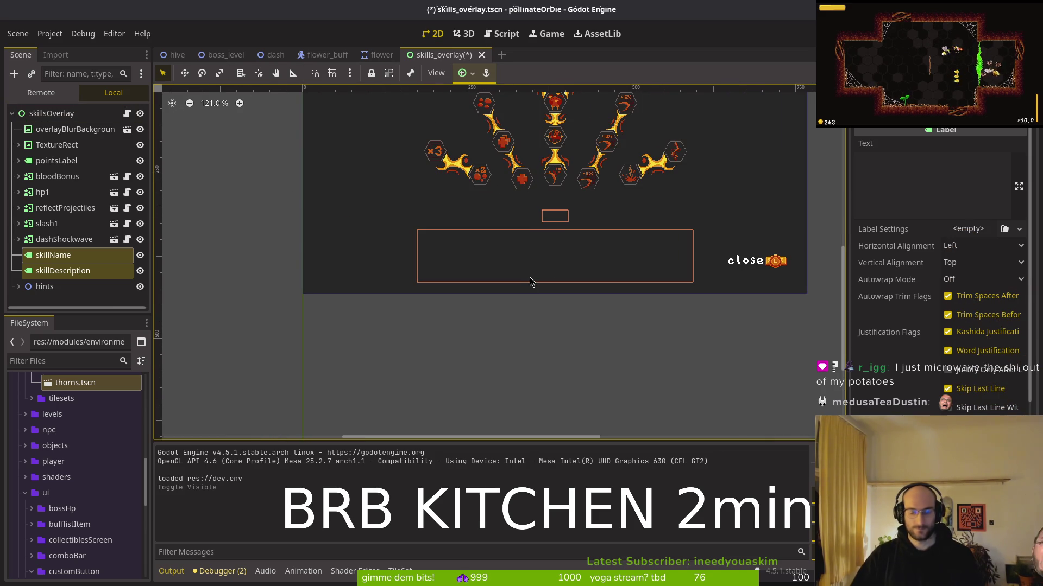
key(Up)
key(Up)
key(Up)
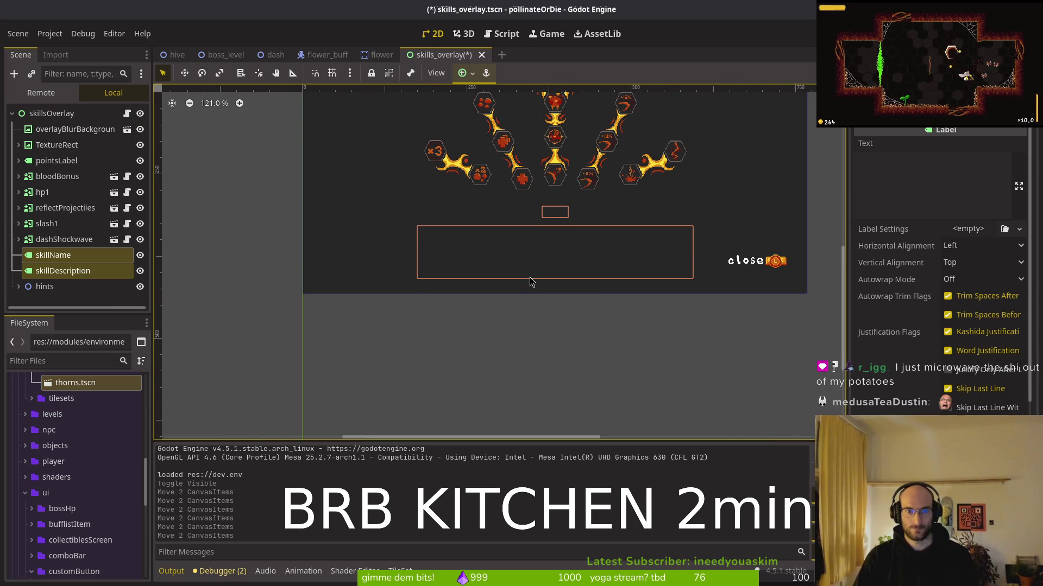
key(ctrl+s)
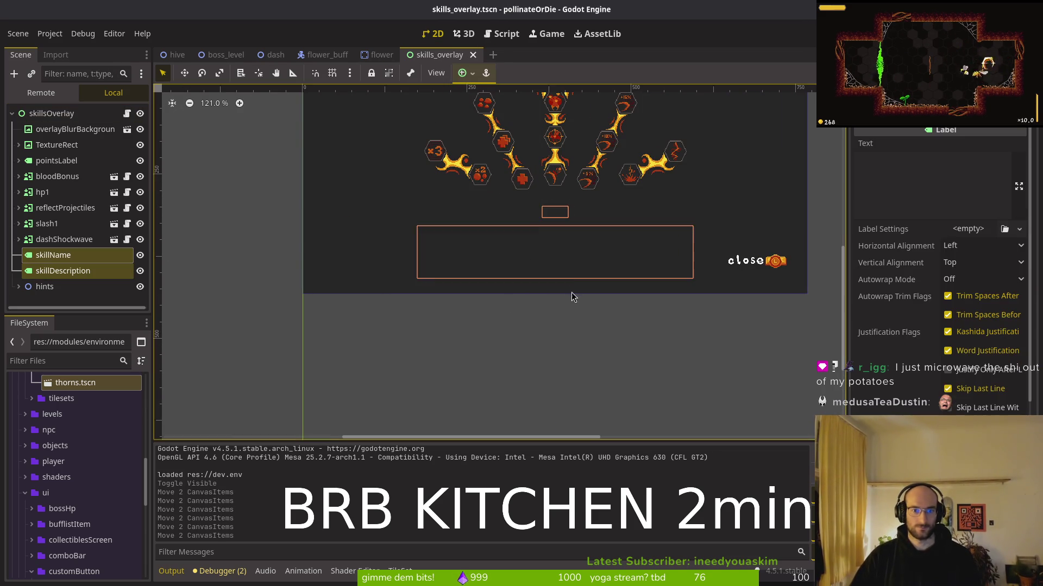
scroll(562, 325, up, 2)
key(Up)
key(Up)
click(563, 325)
key(ctrl+s)
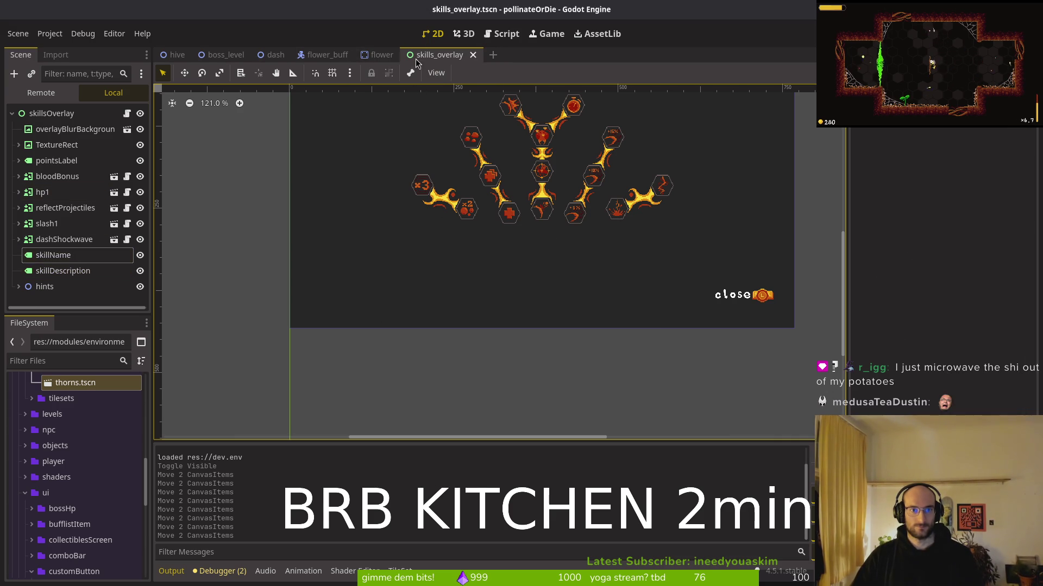
click(140, 113)
Step: Run the game, open the skill tree, and step through slash damage to dash chains before stopping
key(F5)
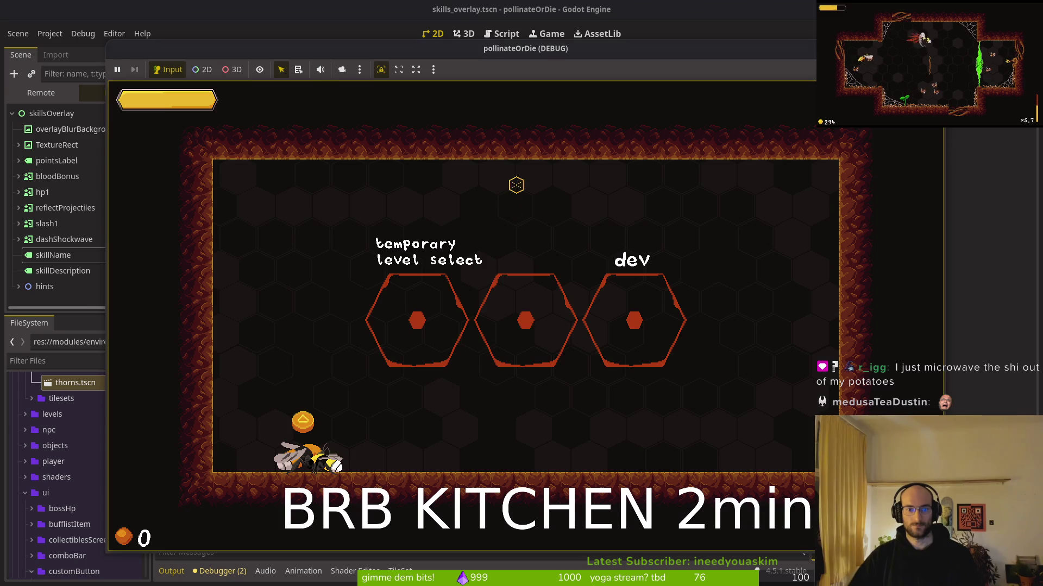
key(F5)
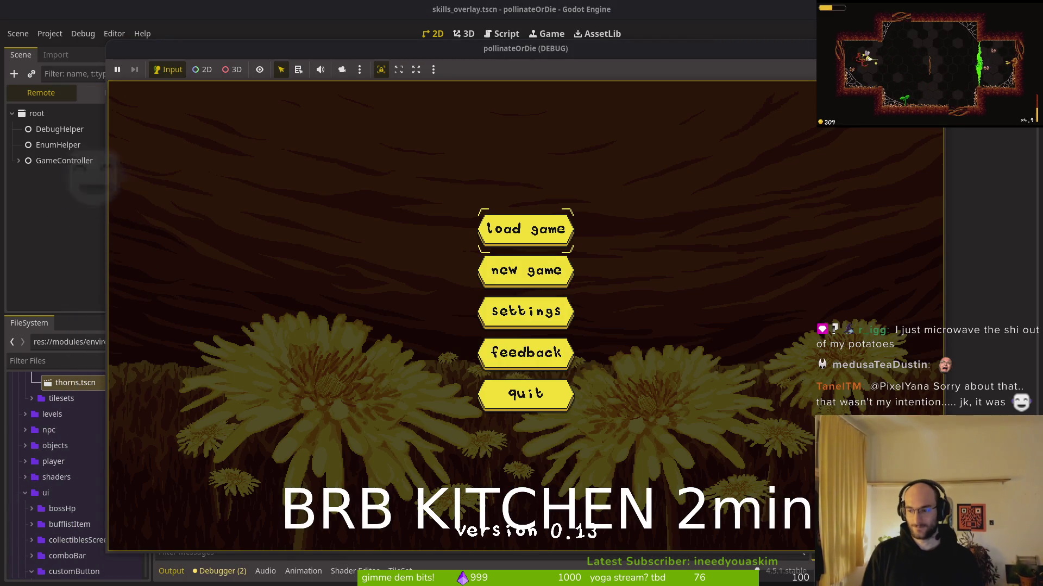
key(Return)
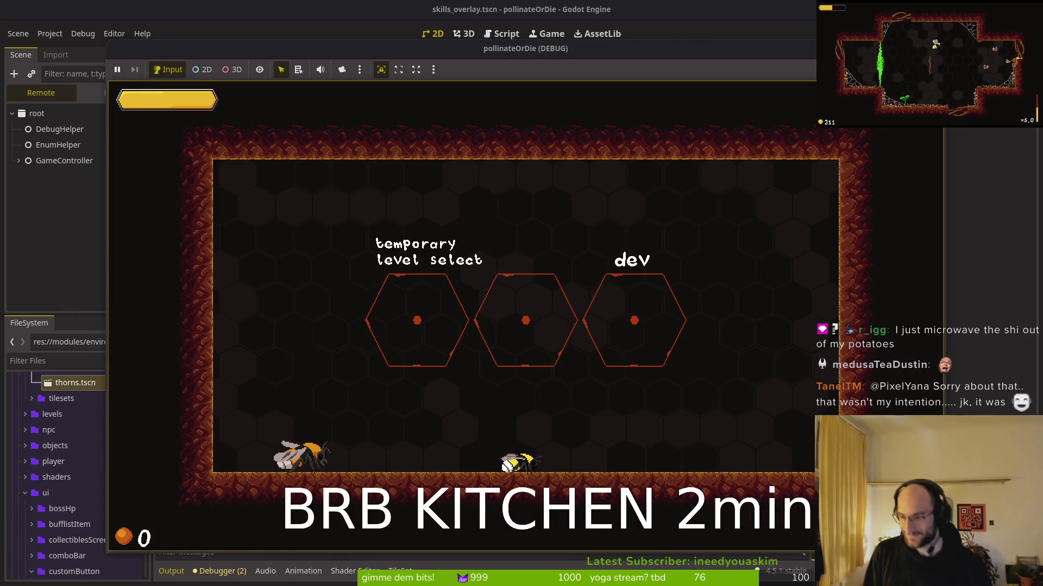
key(Left)
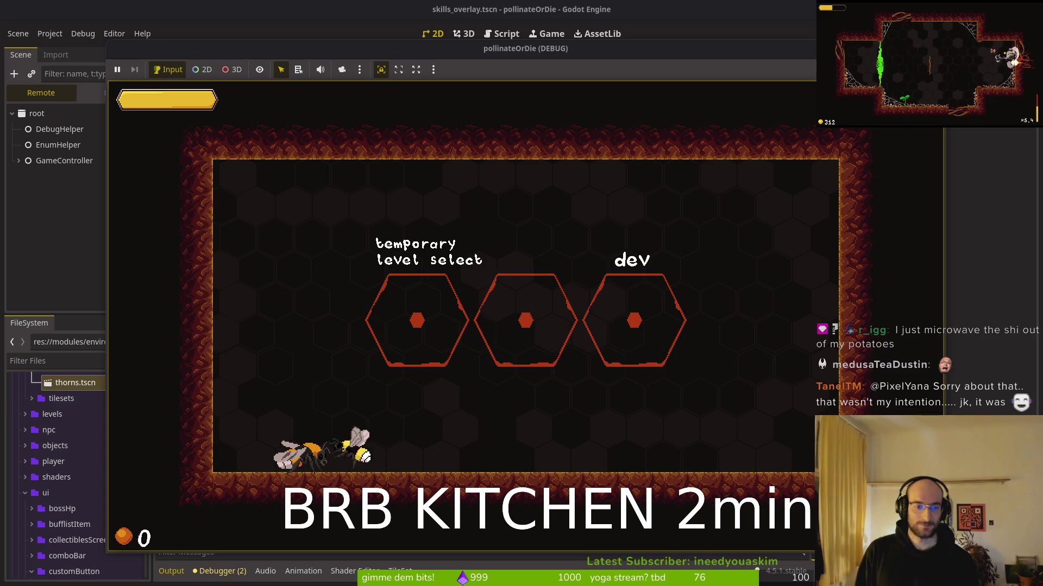
key(Tab)
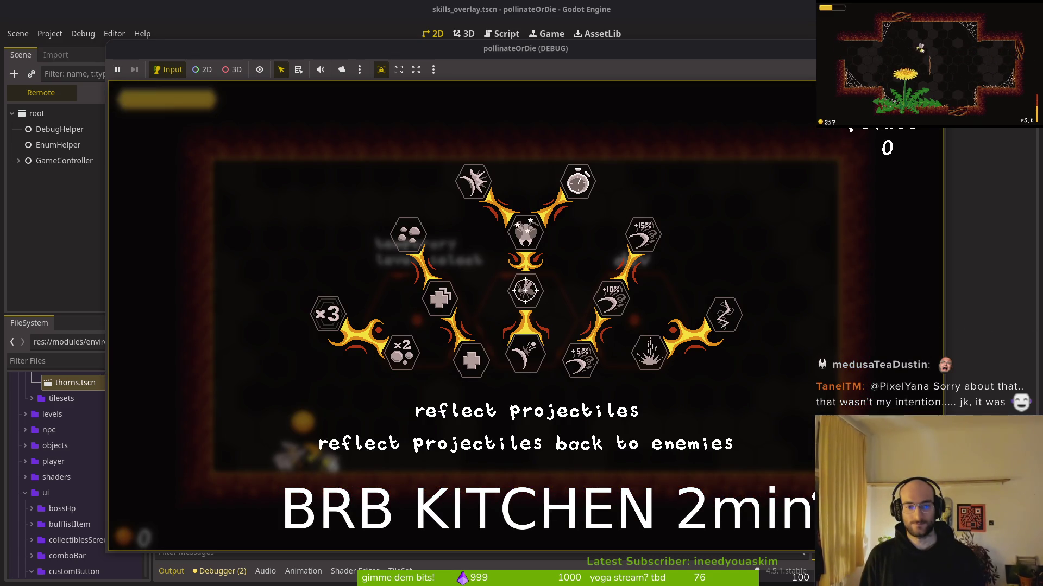
key(Right)
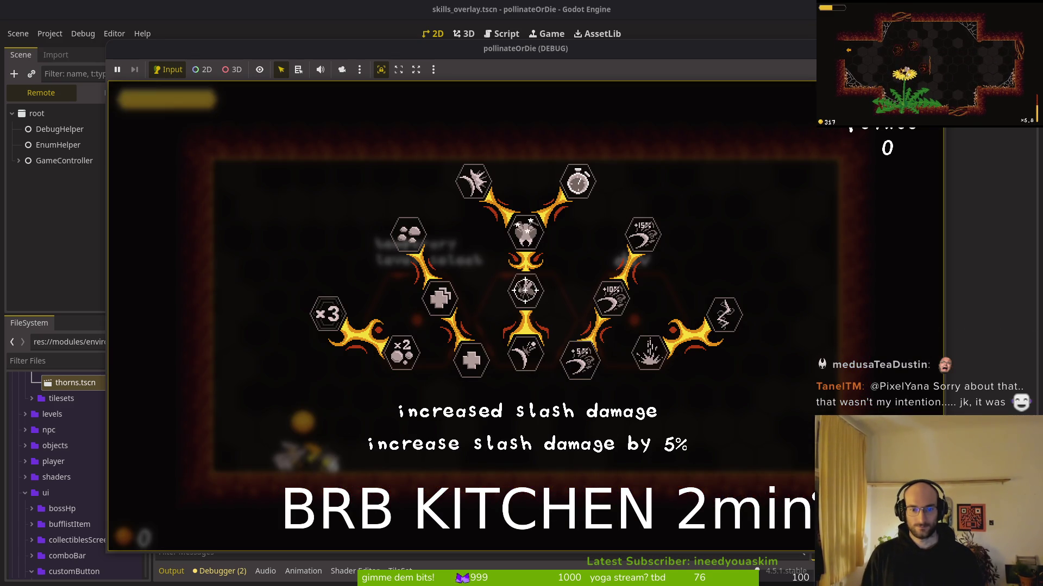
key(Right)
key(Right)
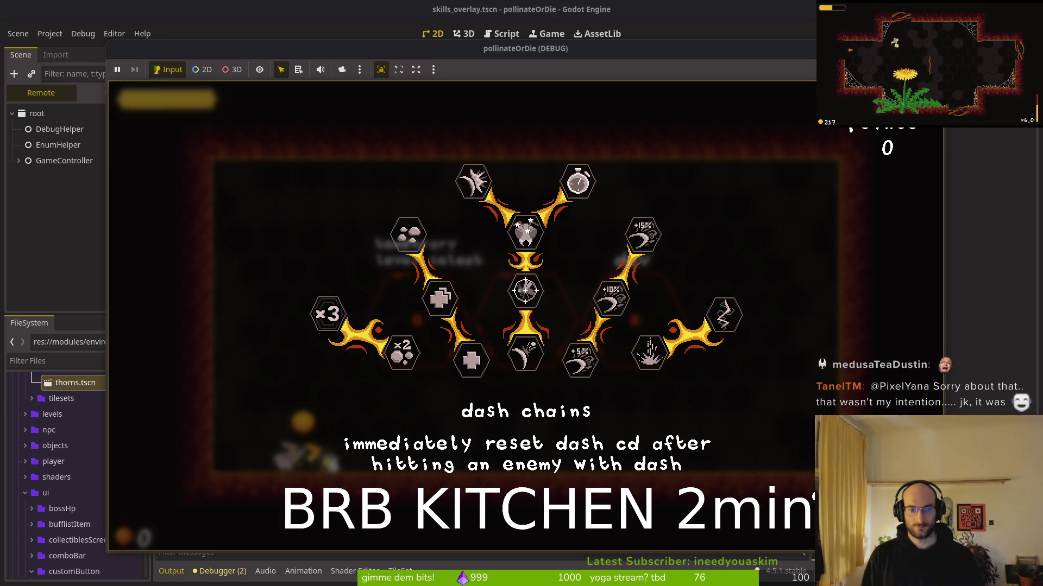
key(Left)
key(Left)
key(Right)
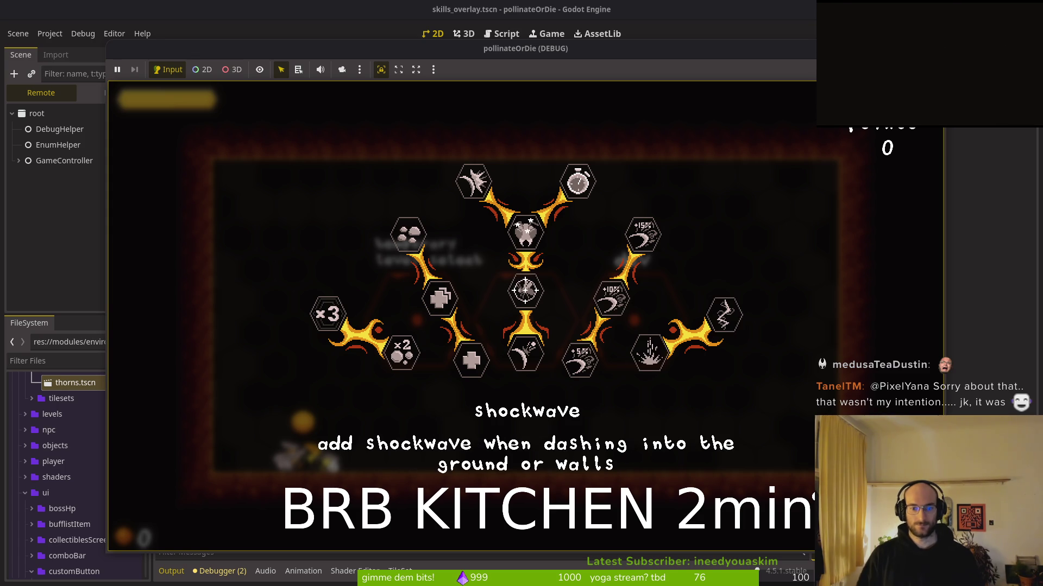
key(F8)
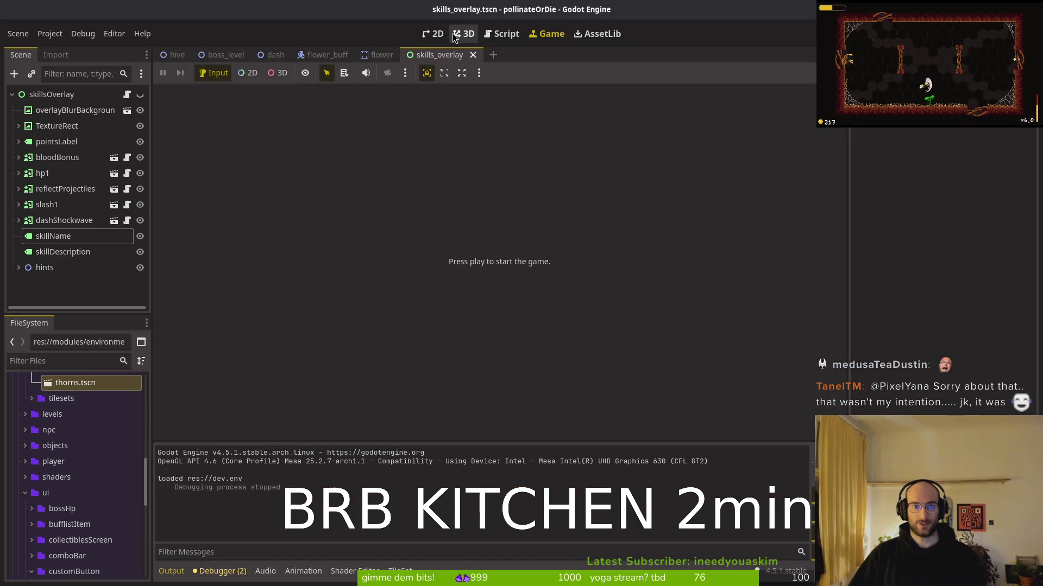
Step: Undo the label moves in the 2D editor, place skillName at 364, 301, and save the skills overlay
click(444, 37)
click(139, 98)
key(ctrl+z)
key(ctrl+z)
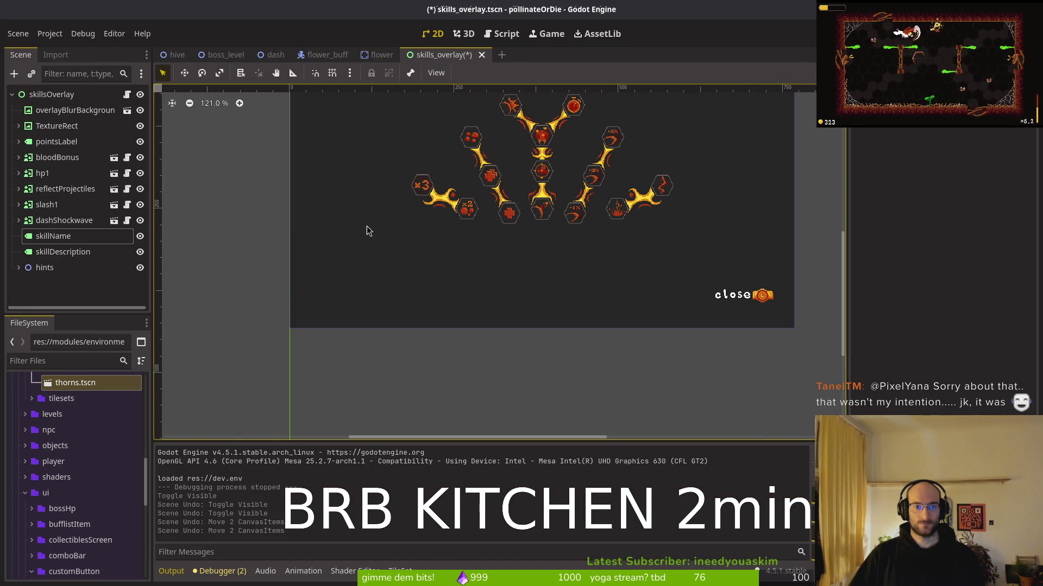
shift+click(94, 252)
key(ctrl+z)
key(ctrl+z)
key(ctrl+z)
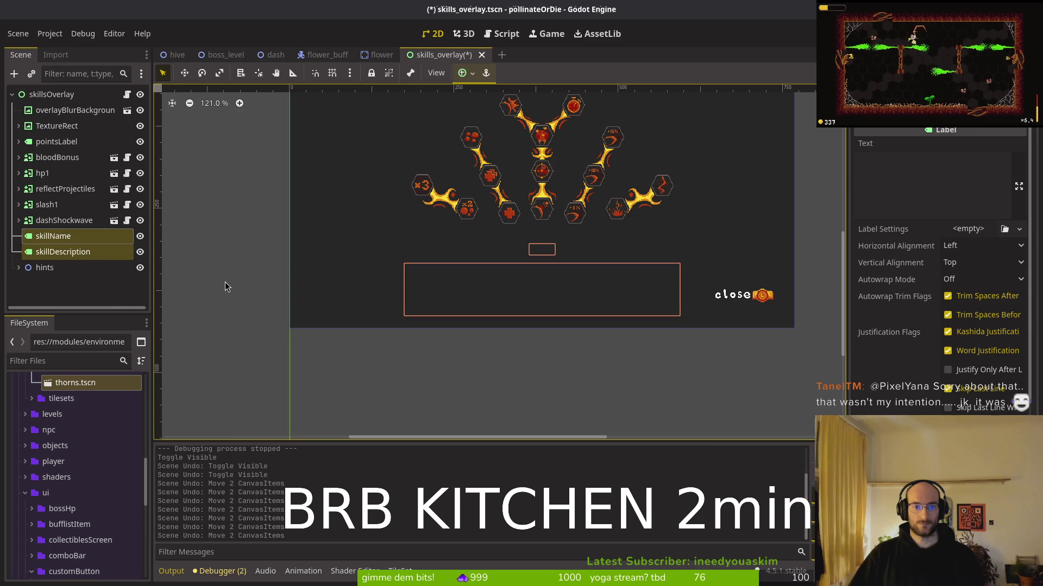
click(535, 246)
key(ctrl+s)
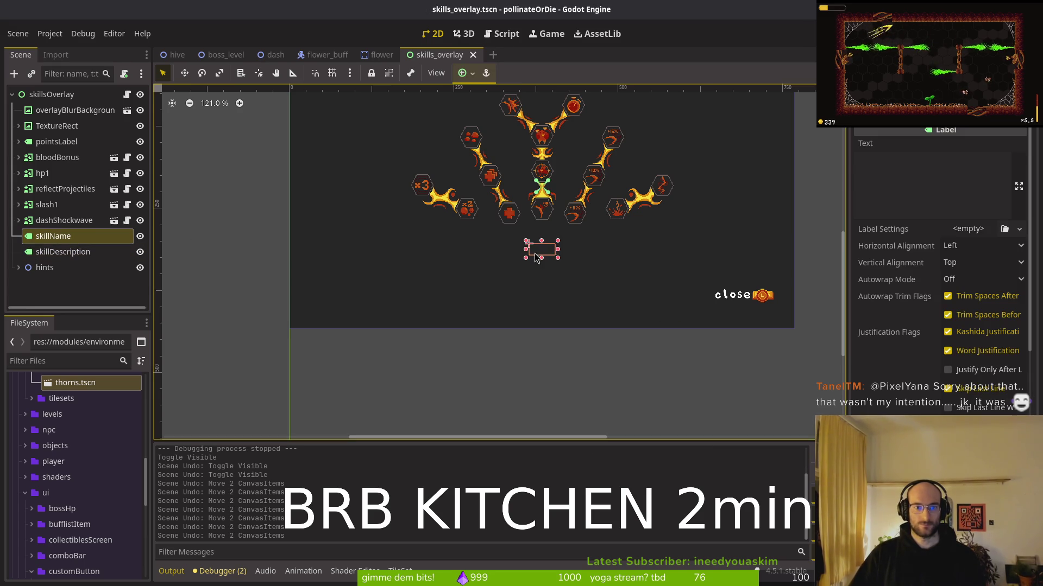
scroll(526, 260, up, 4)
click(536, 256)
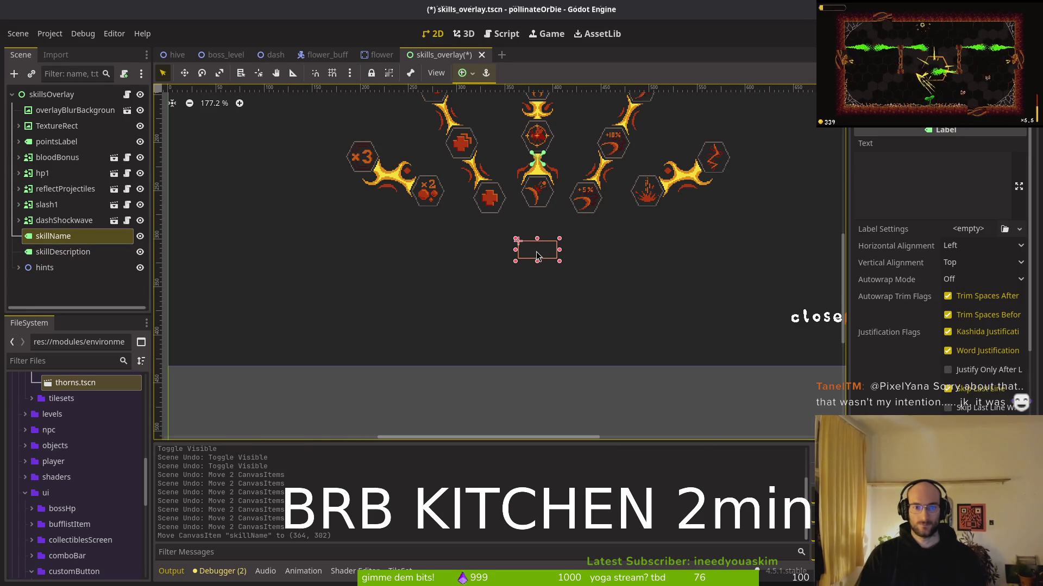
click(535, 266)
key(ctrl+s)
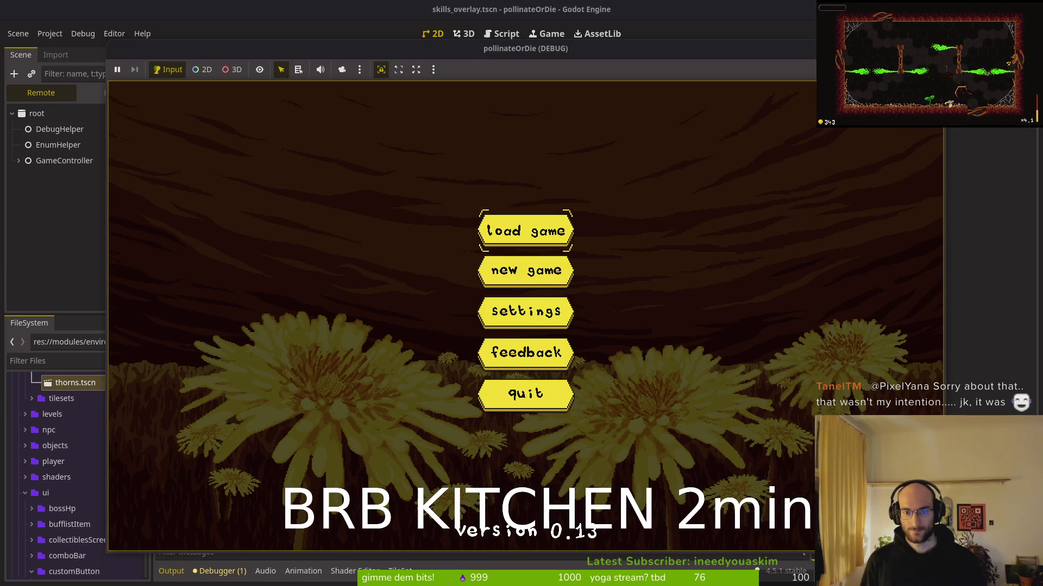
Step: Load the game, open the skill tree at the NPC, browse skills like increase health, close and reopen it, then stop
key(Return)
key(Left)
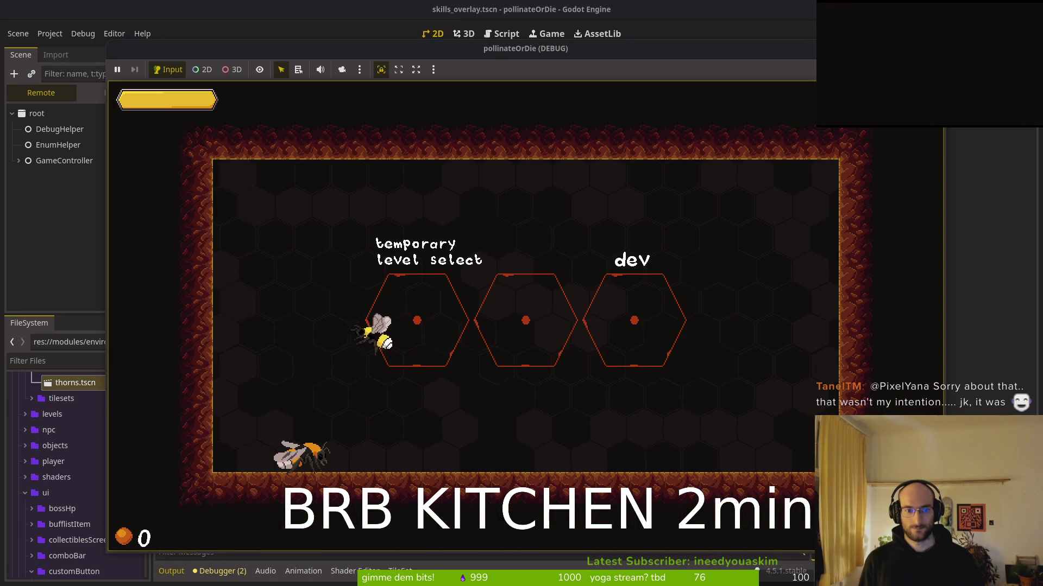
key(e)
key(Right)
key(Right)
key(Right)
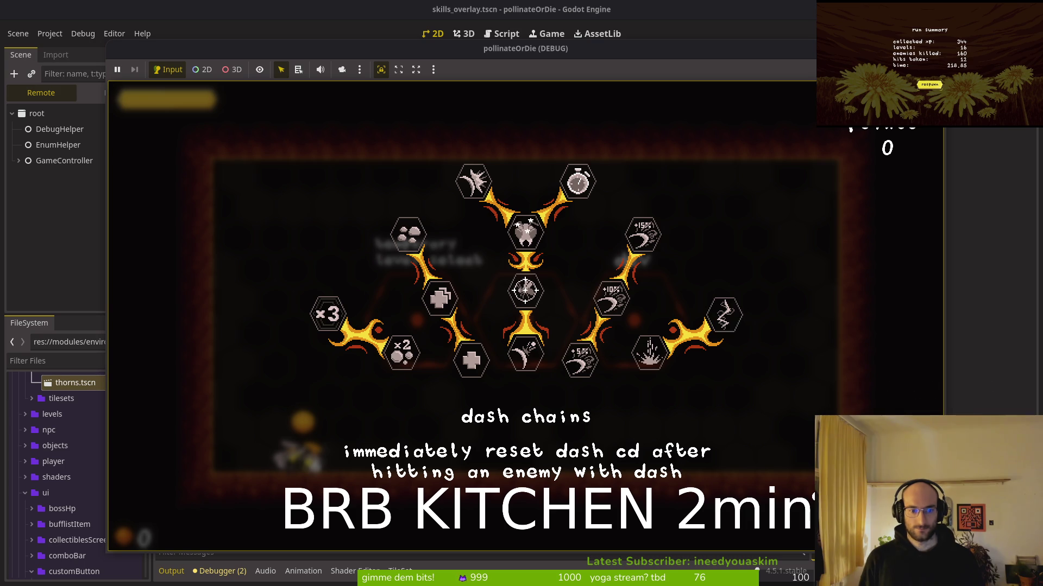
key(Left)
key(Left)
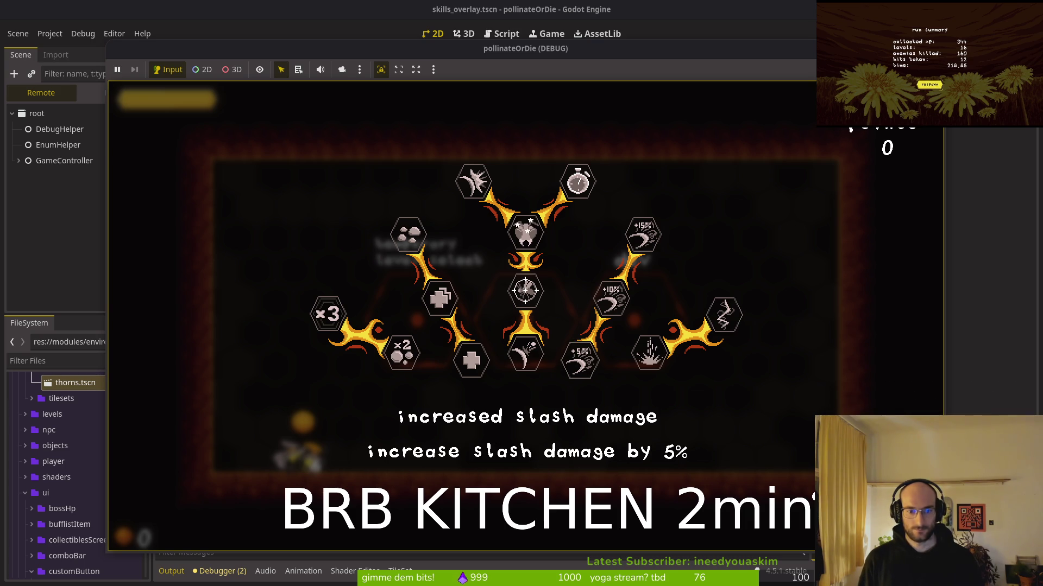
key(Left)
key(Left)
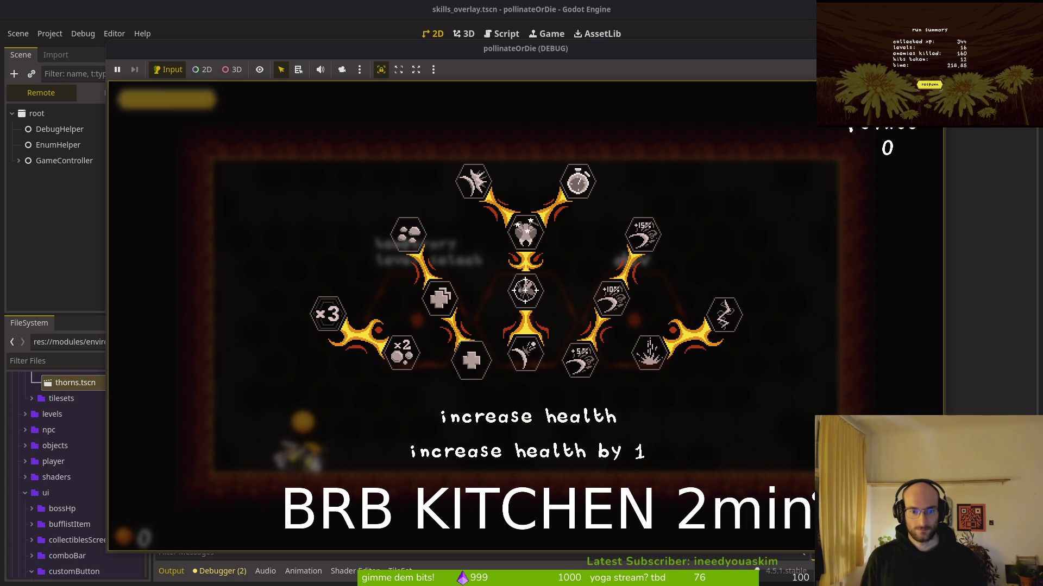
key(Left)
key(Left)
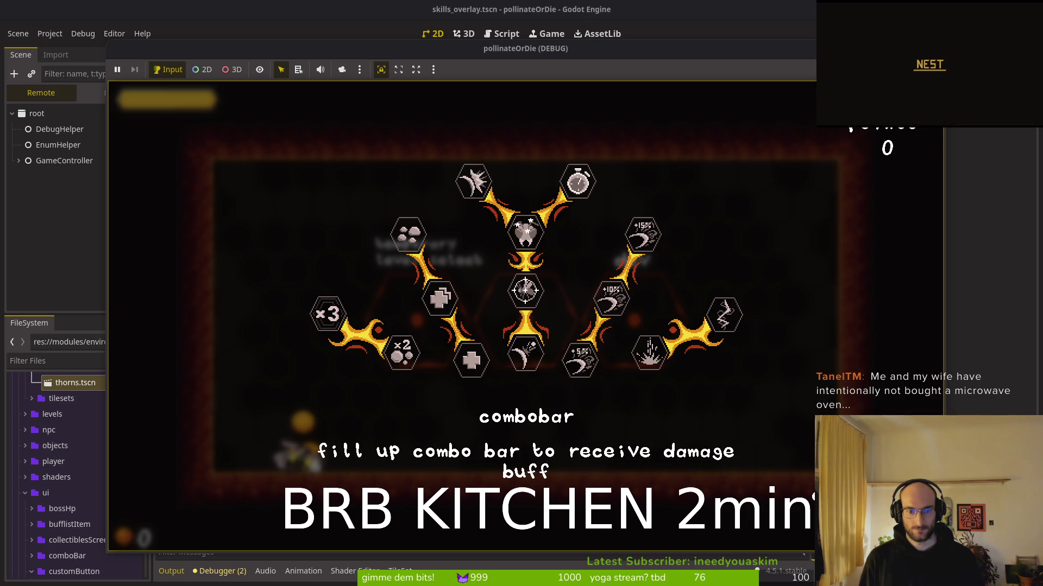
key(Right)
key(Right)
key(Right)
key(Right)
key(Right)
key(Escape)
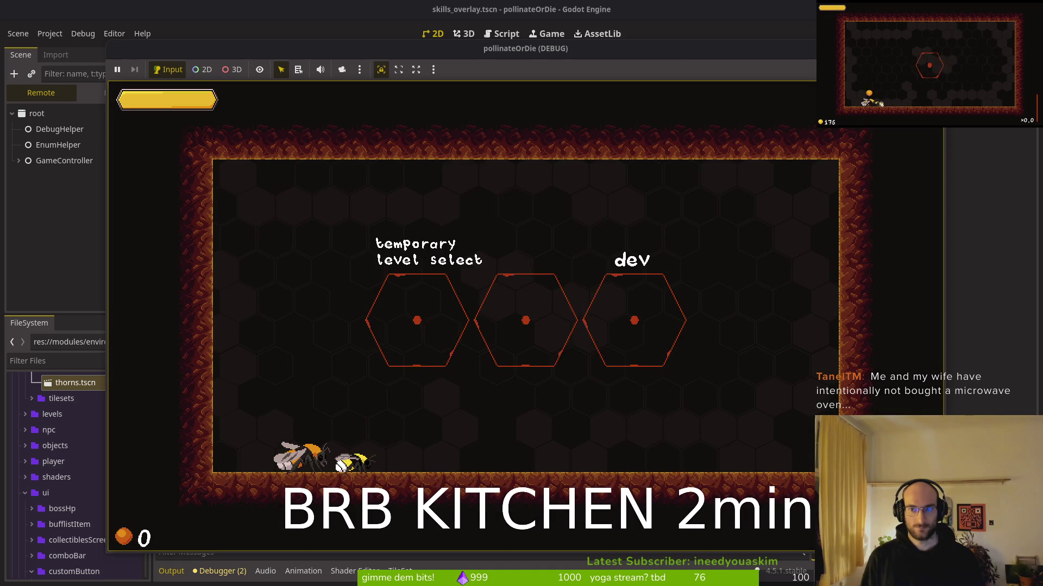
key(Escape)
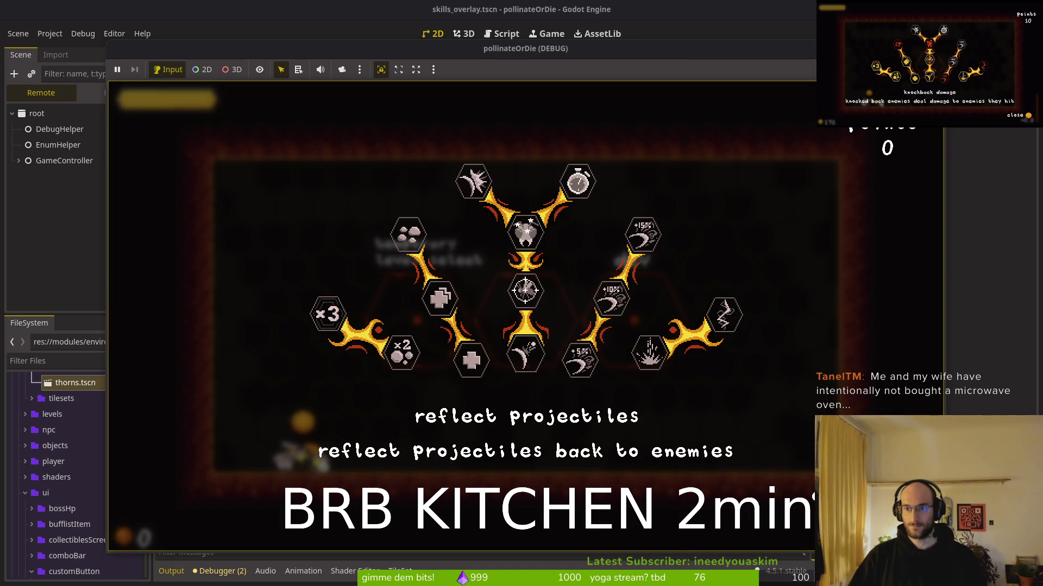
key(F8)
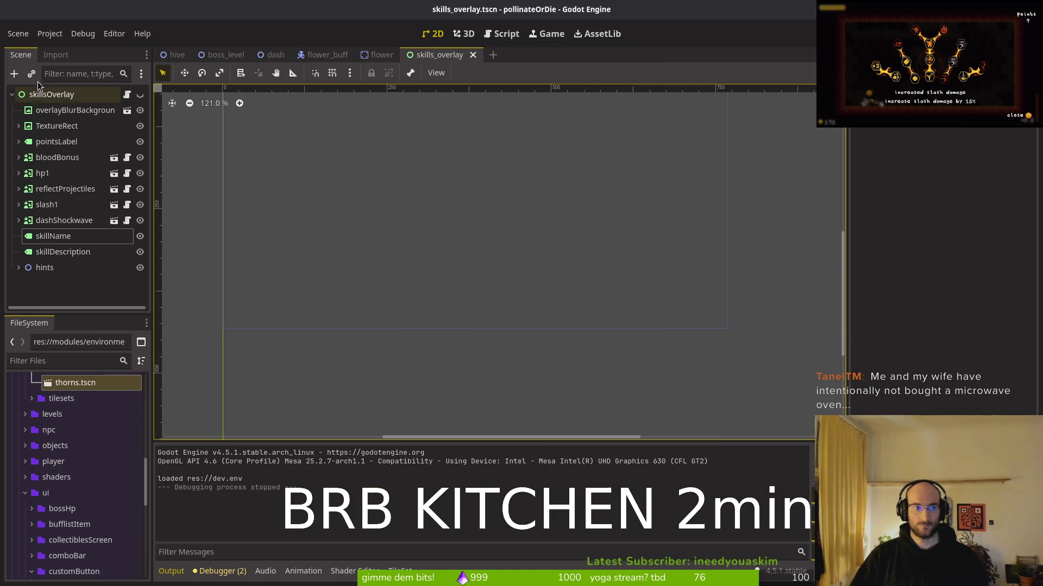
Step: Nudge the pointsLabel up a few steps in the skills overlay
key(ctrl+s)
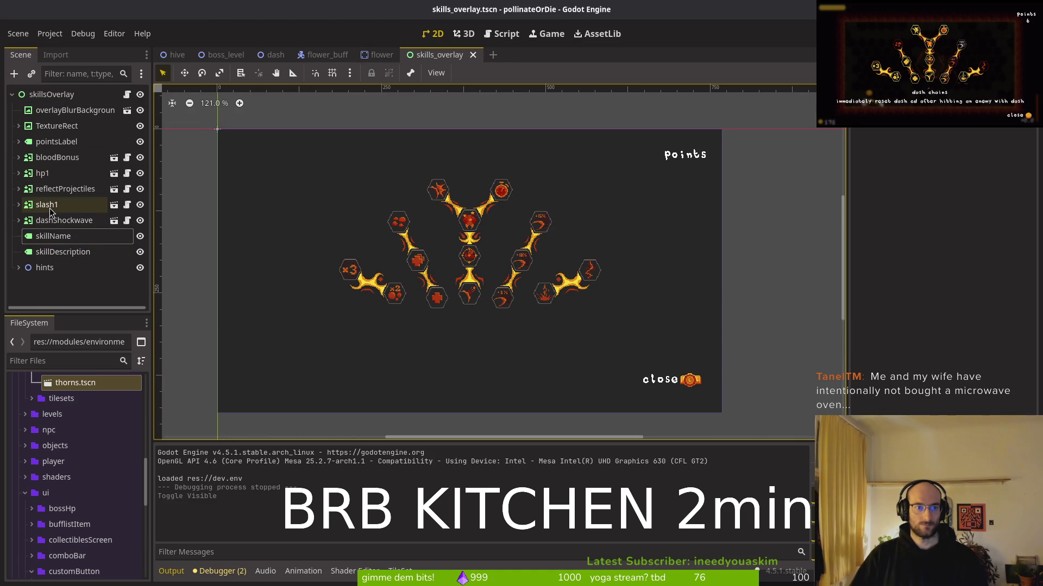
click(46, 142)
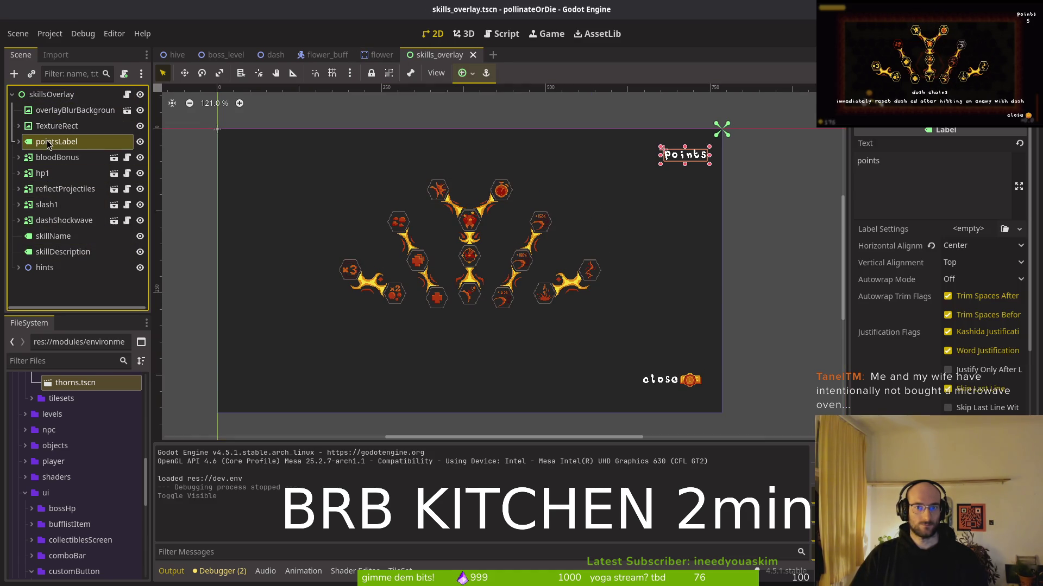
scroll(650, 226, up, 4)
key(Up)
key(Up)
key(Up)
key(Right)
key(Right)
key(Up)
scroll(706, 211, down, 3)
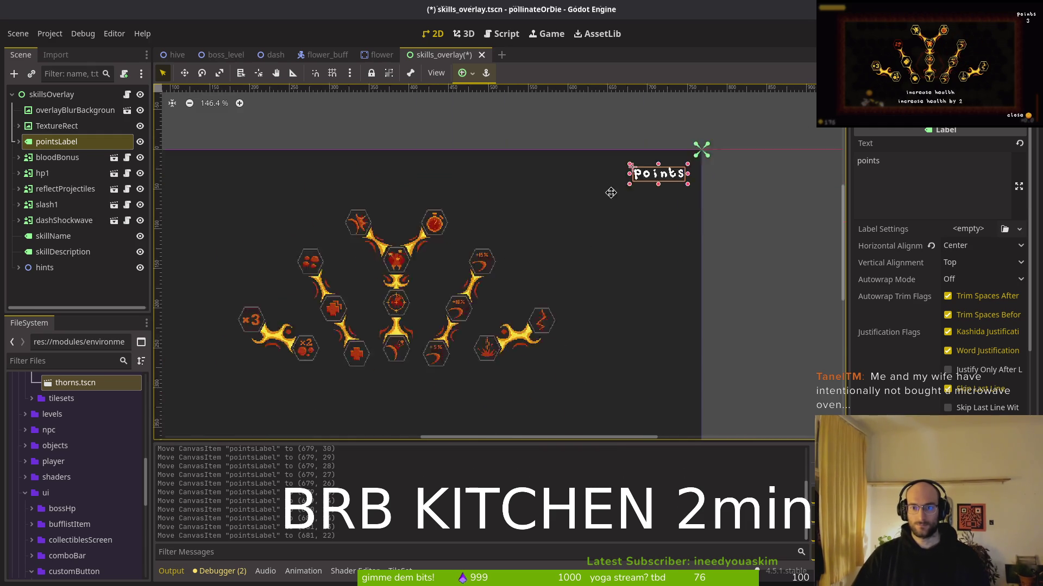
scroll(622, 225, down, 5)
Step: Nudge the close-hint Label under hints down and right, then save the scene
click(49, 268)
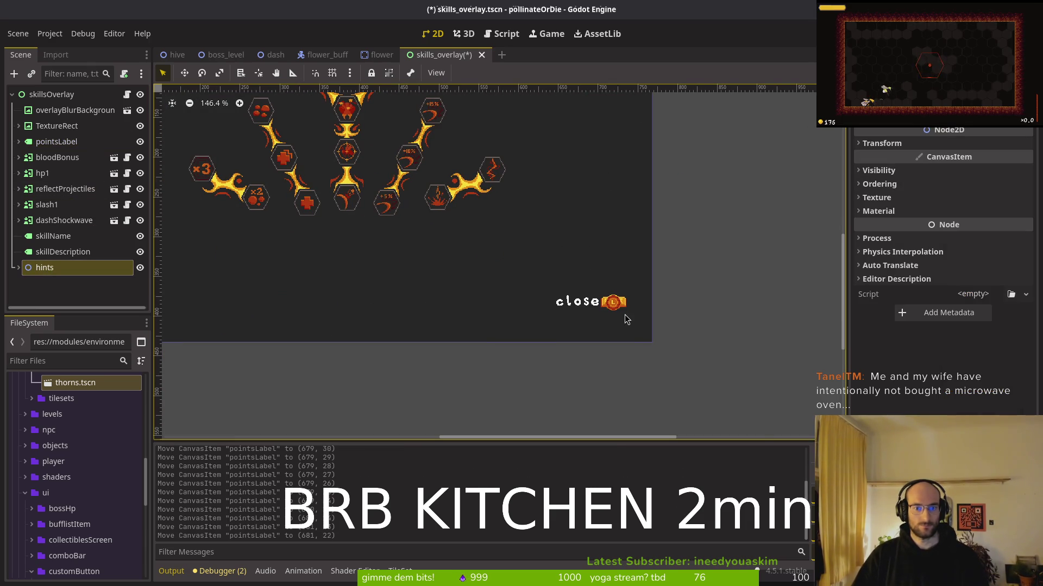
click(19, 268)
scroll(57, 276, down, 2)
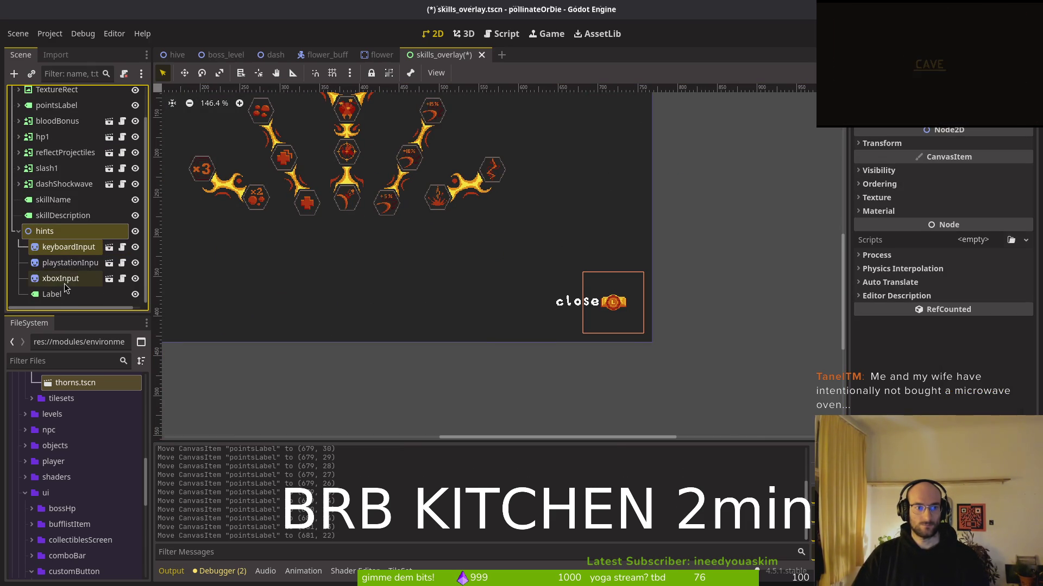
click(55, 296)
scroll(586, 316, up, 4)
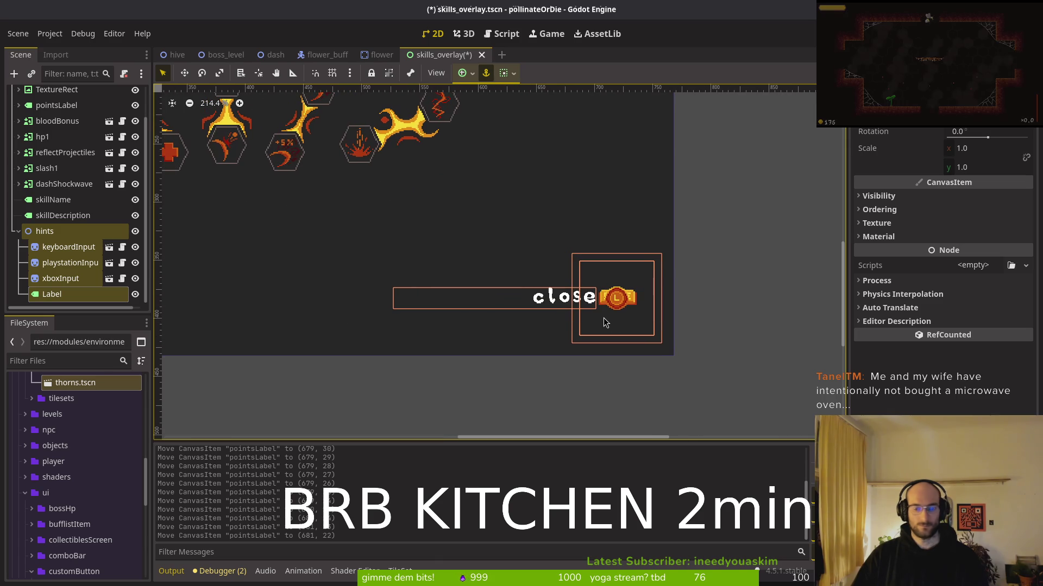
key(Down)
key(Down)
key(Down)
key(Right)
key(Right)
key(Down)
key(Down)
key(Down)
key(Escape)
key(ctrl+s)
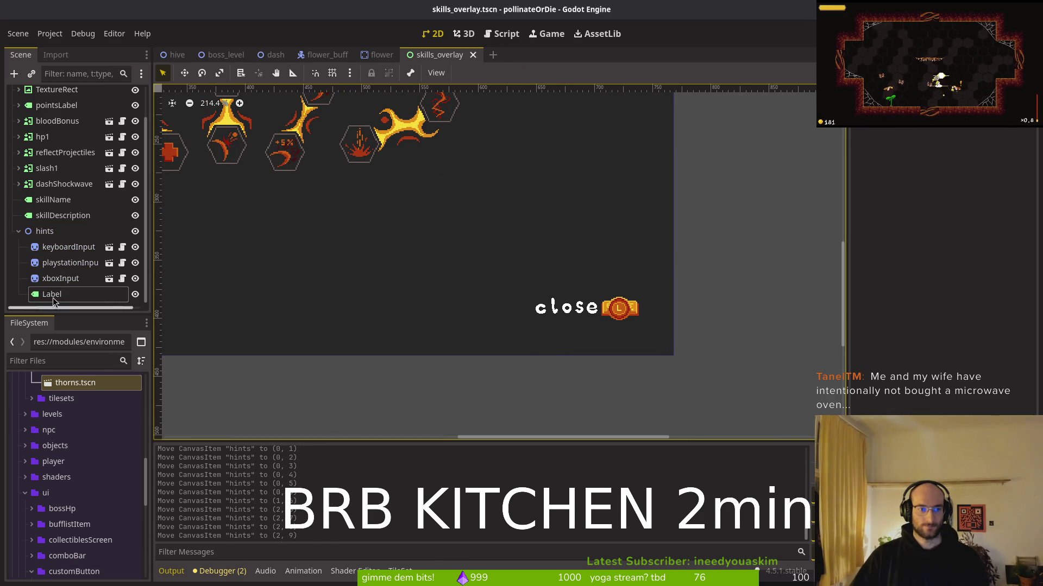
Step: Select the whole hints group with all its children and save the scene
click(44, 231)
key(Down)
key(Down)
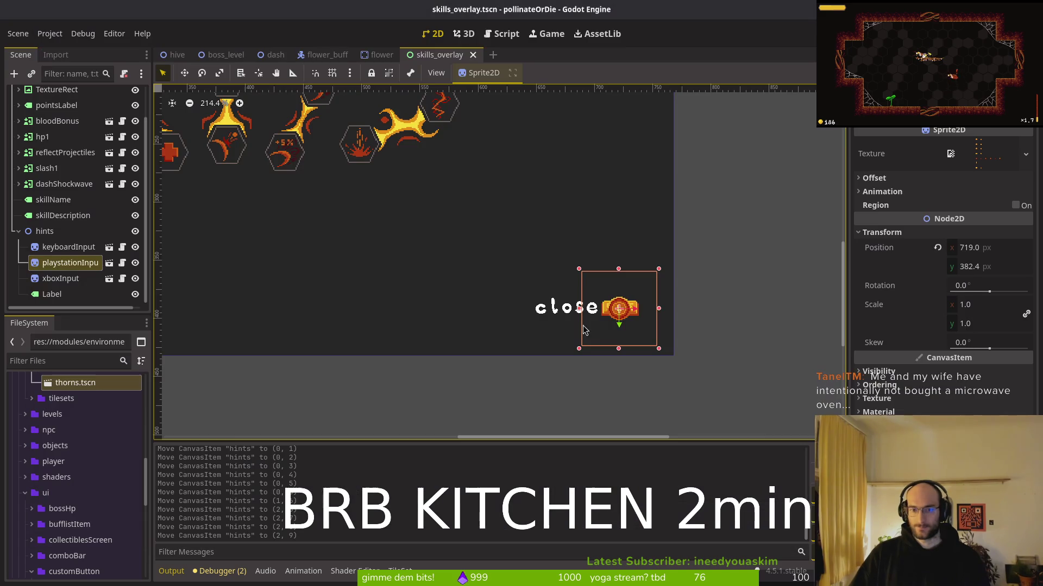
click(44, 231)
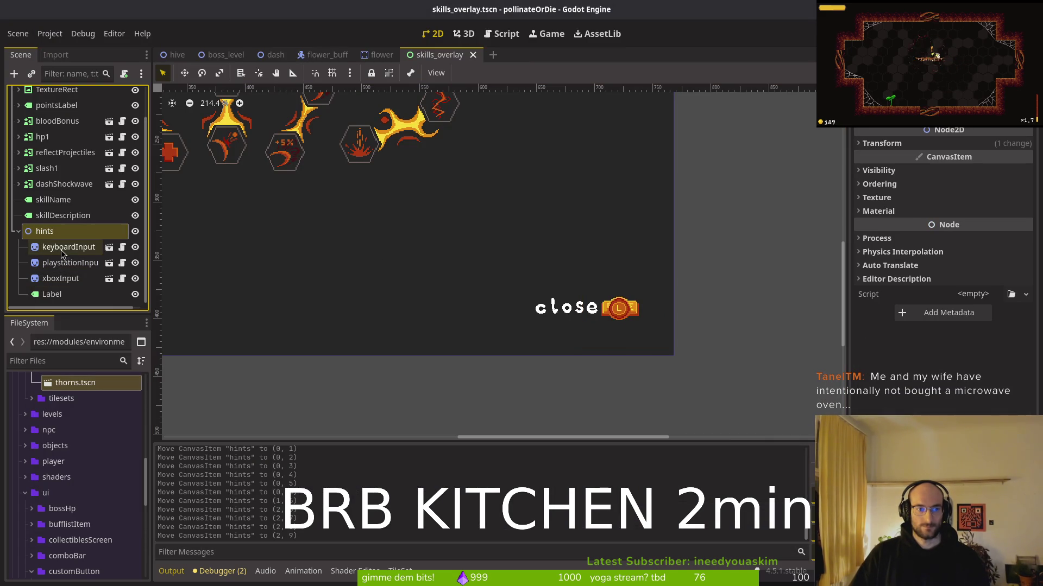
shift+click(65, 293)
click(212, 272)
key(ctrl+s)
key(ctrl+shift+o)
Step: Open the feedback overlay scene, try pasting the hints group under its root, undo, and select its hints
text(feedback)
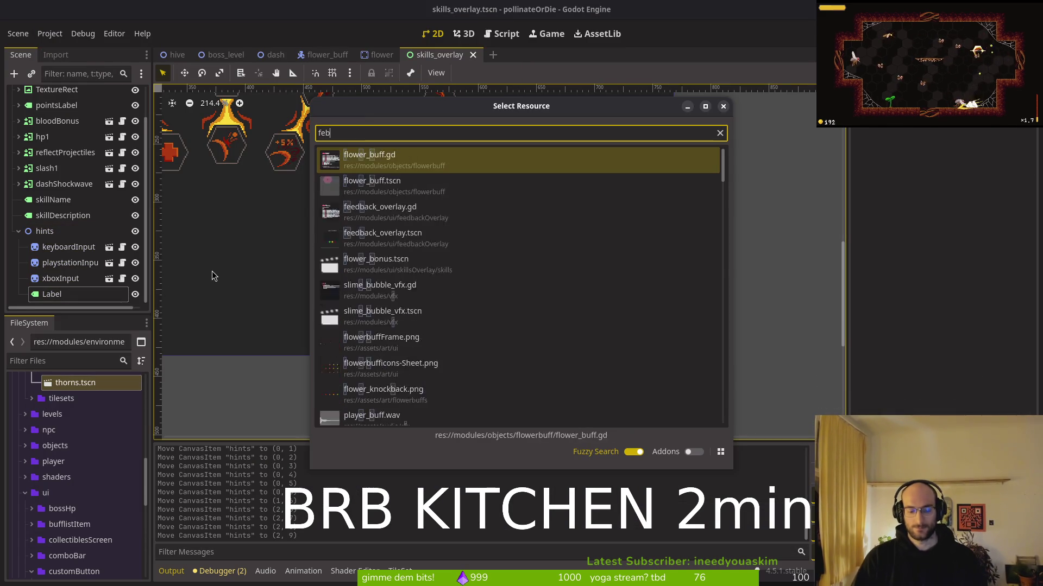
key(Return)
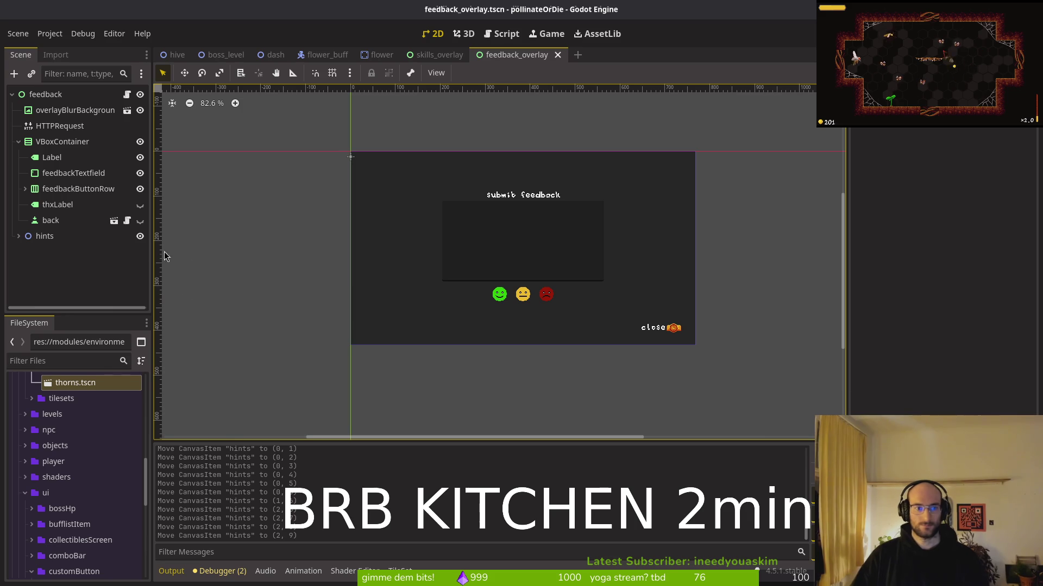
click(48, 279)
click(59, 93)
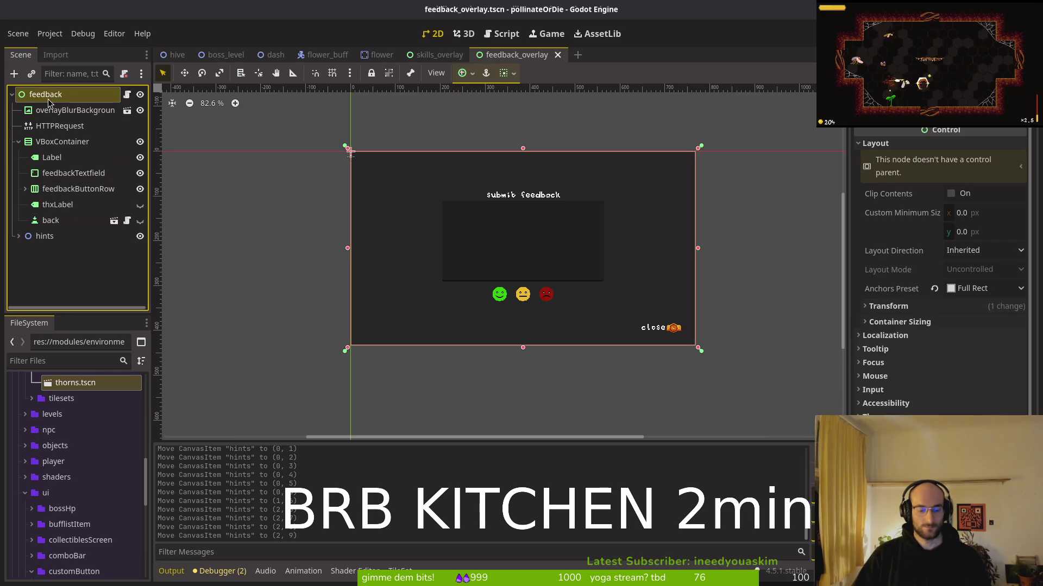
key(ctrl+v)
key(ctrl+z)
click(80, 235)
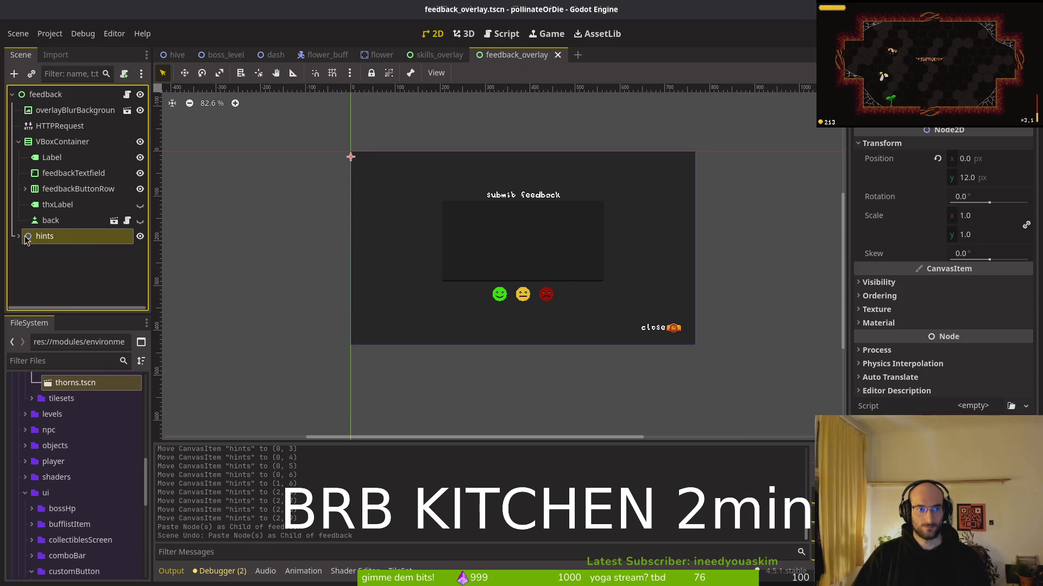
click(18, 236)
shift+click(54, 294)
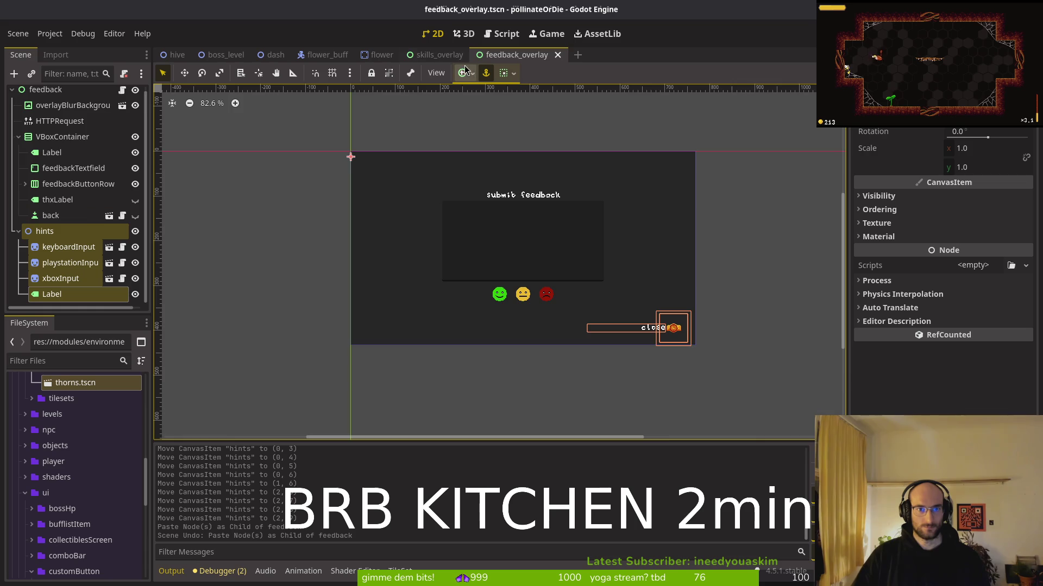
Step: Back in the skills overlay, delete the hints group, paste it back under skillsOverlay, and save
click(439, 54)
click(53, 232)
shift+click(63, 298)
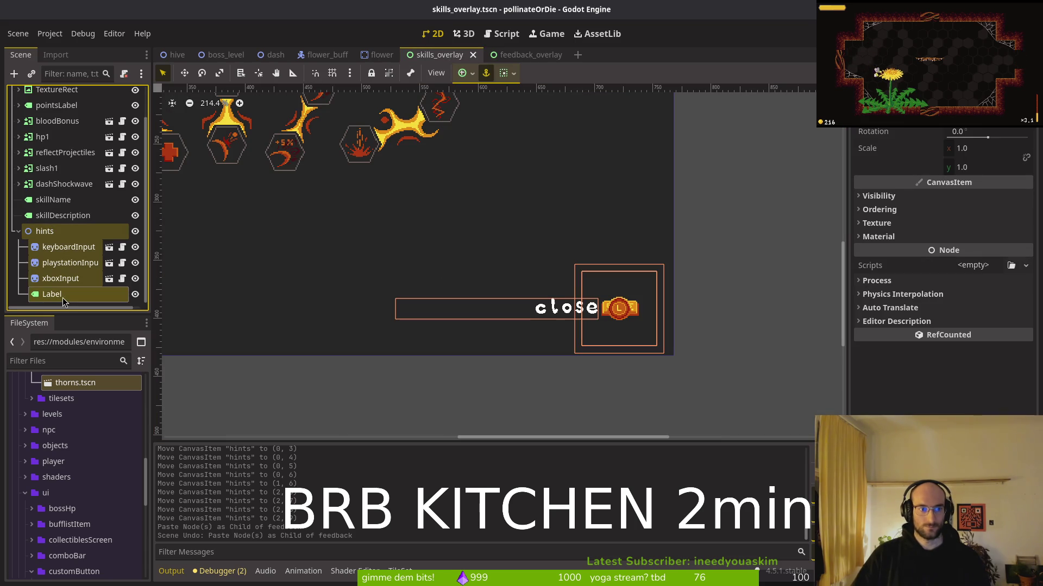
key(Delete)
key(Return)
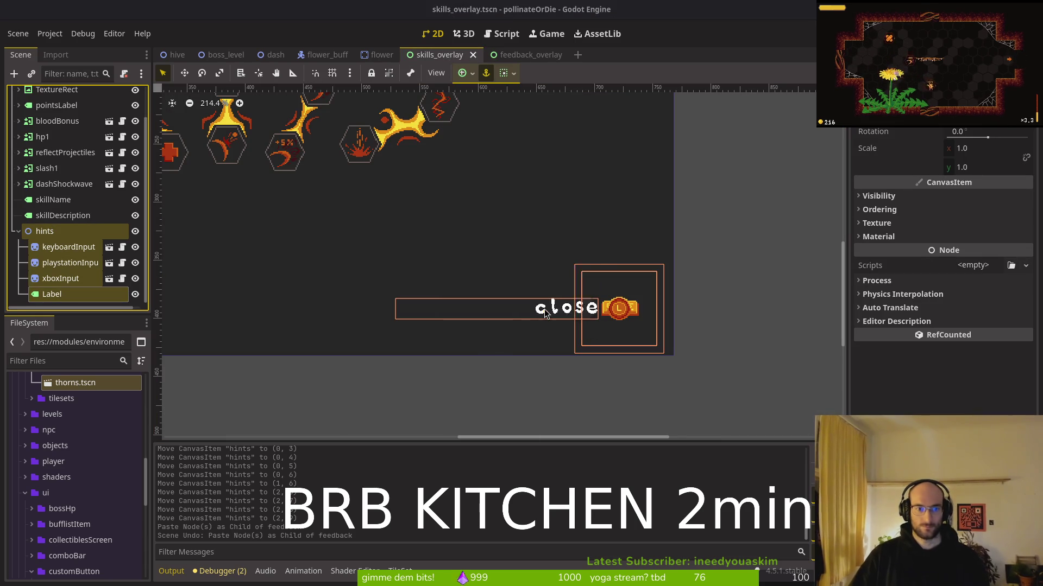
key(ctrl+v)
key(ctrl+s)
Step: Quick-open settingsOverlay.tscn by searching 'settinove'
key(shift+alt+o)
text(settinove)
key(Down)
key(Return)
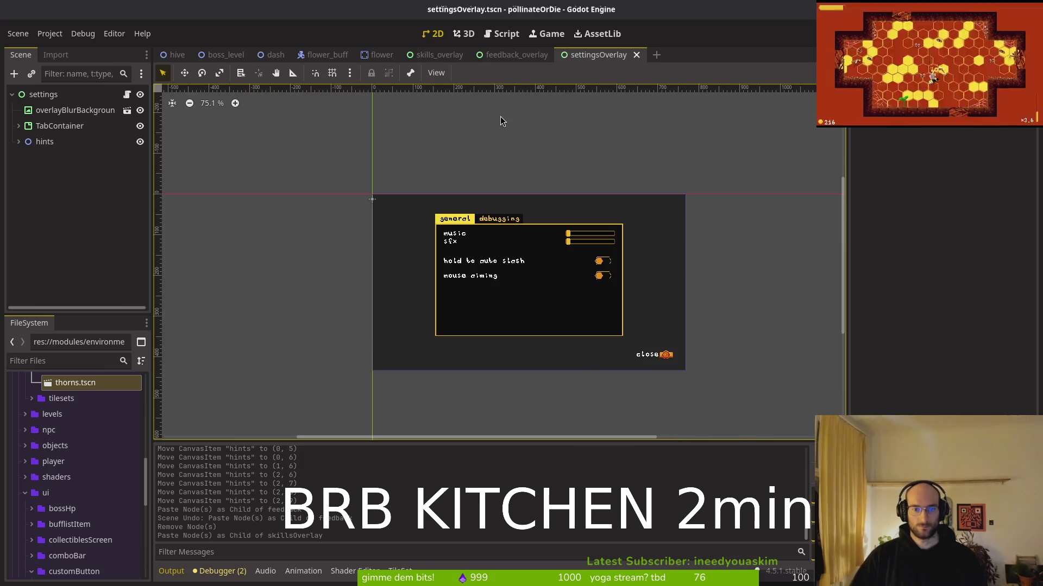
Step: Delete the settings scene's old hints node and paste the copied group, then undo that attempt
click(33, 142)
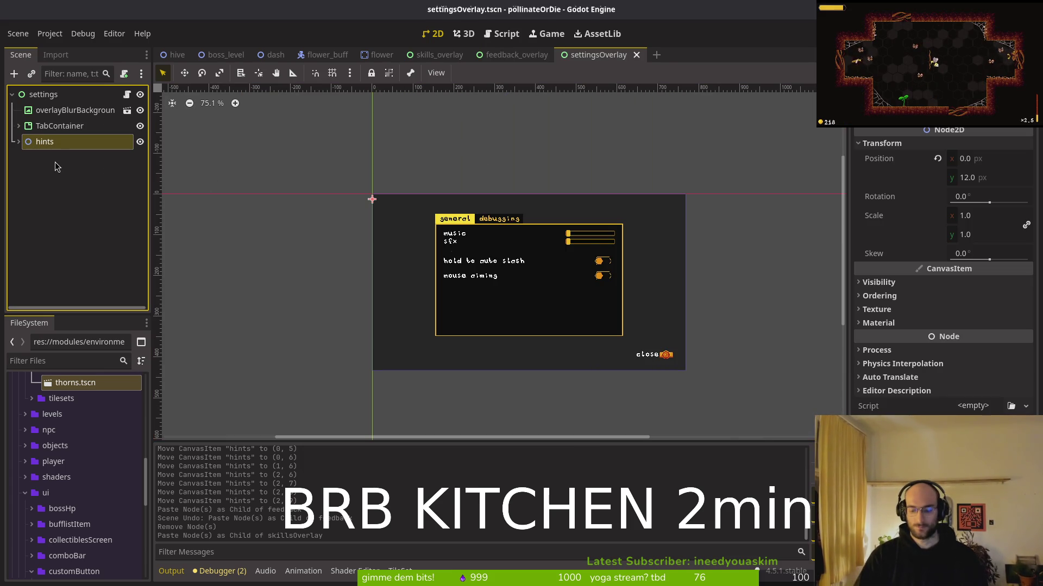
key(Delete)
click(573, 298)
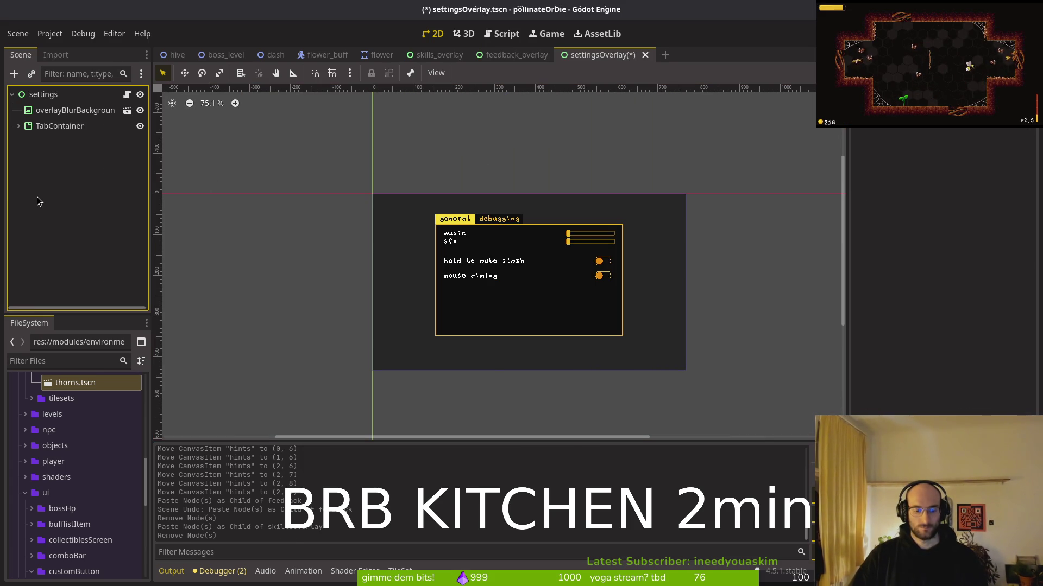
key(ctrl+v)
key(ctrl+z)
key(ctrl+z)
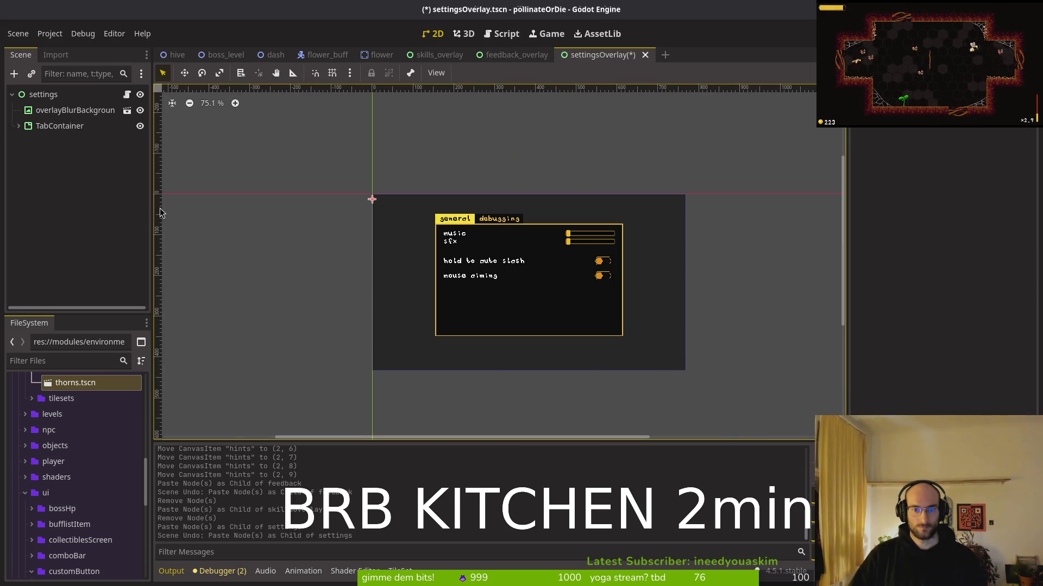
Step: Paste the hints group under settings, undo the duplicate hints2, save, and run the game
scroll(660, 361, up, 5)
click(48, 195)
key(ctrl+v)
key(ctrl+s)
click(17, 158)
key(ctrl+z)
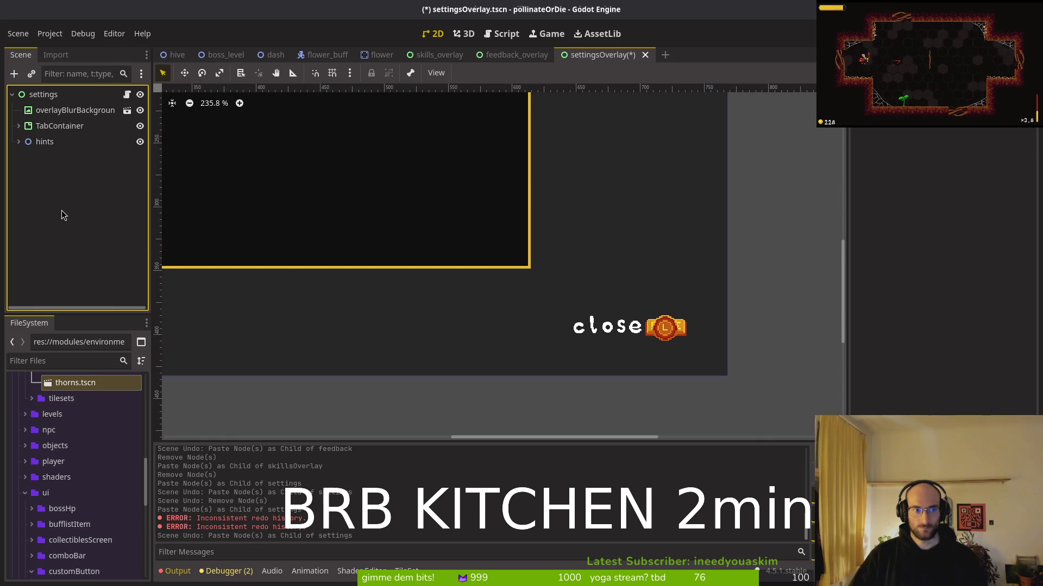
key(ctrl+s)
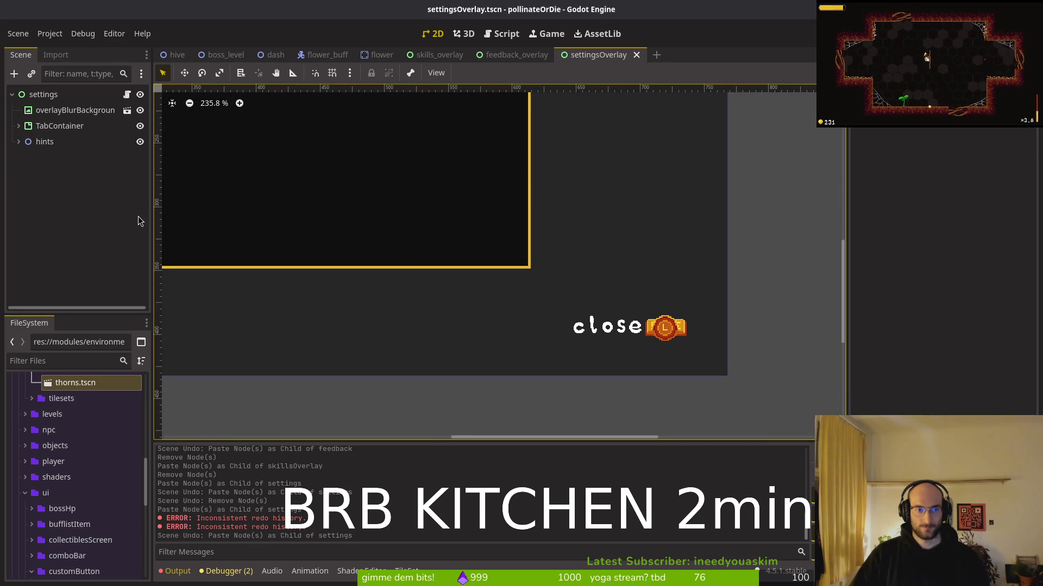
scroll(463, 255, down, 10)
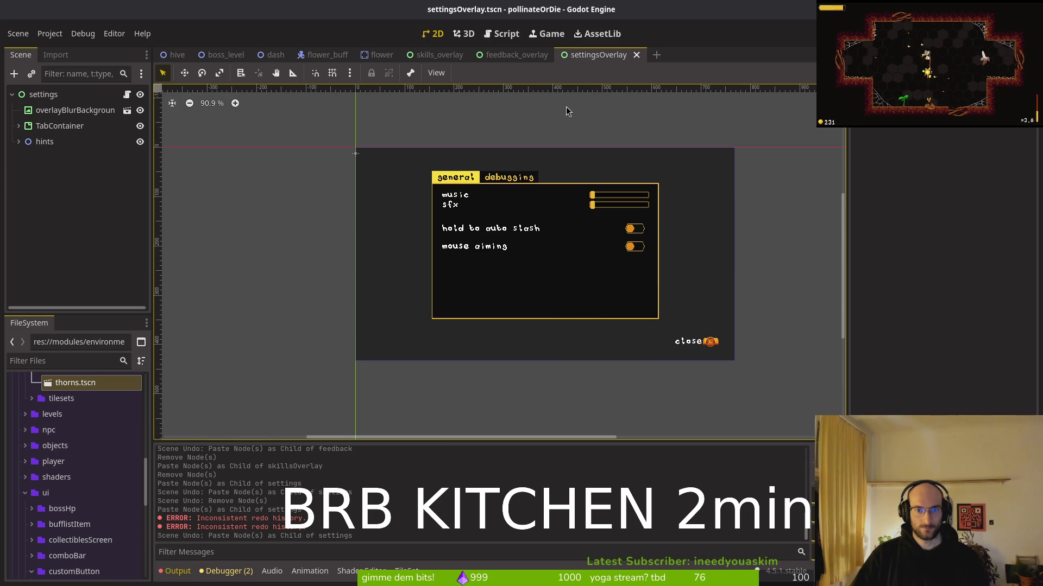
key(F5)
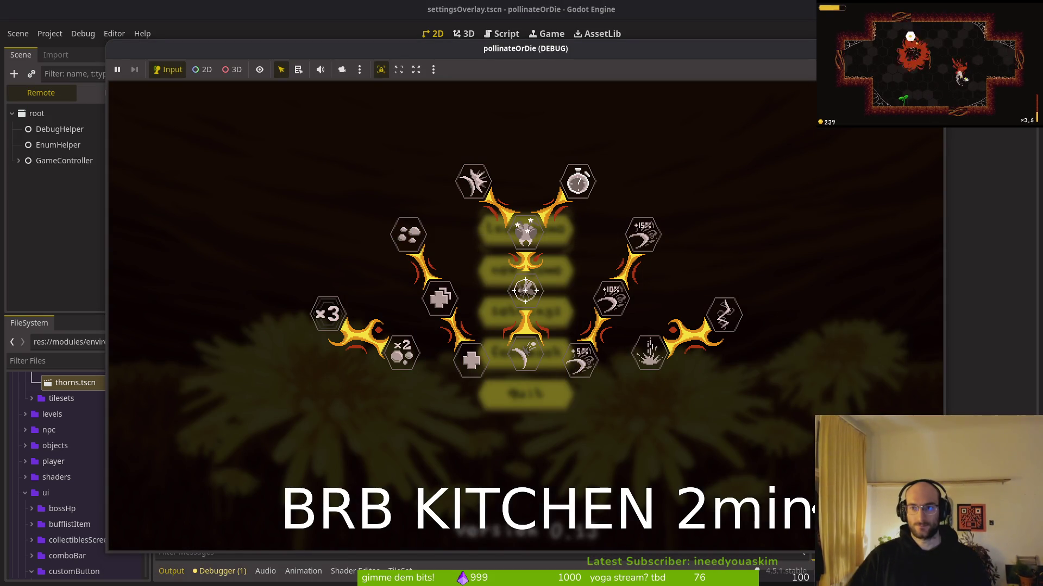
Step: Stop the game, hide the skills overlay in skills_overlay.tscn, save it and collapse the hints node
key(F8)
click(437, 55)
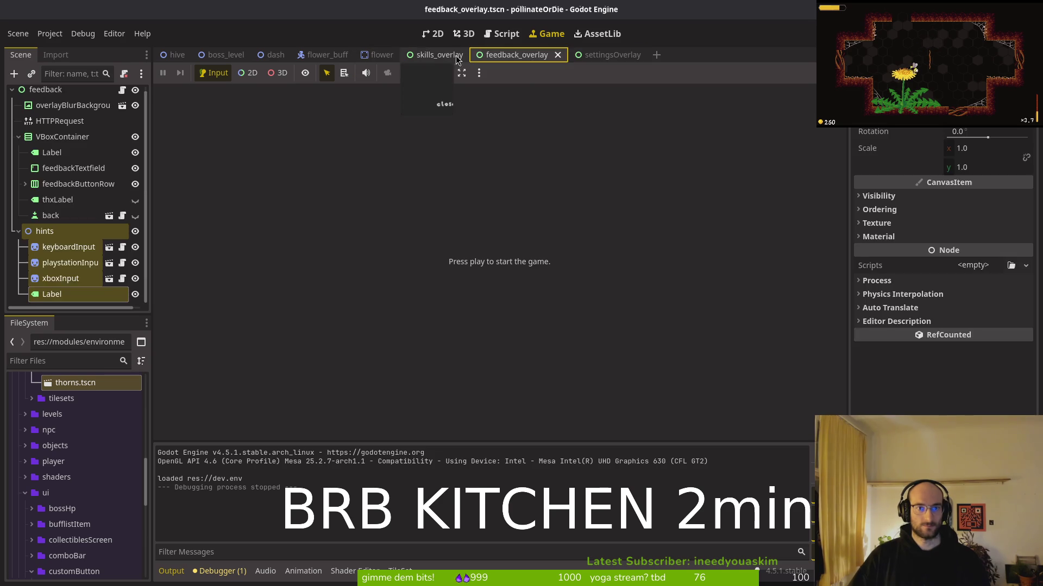
scroll(76, 217, up, 2)
click(8, 272)
key(ctrl+z)
key(ctrl+s)
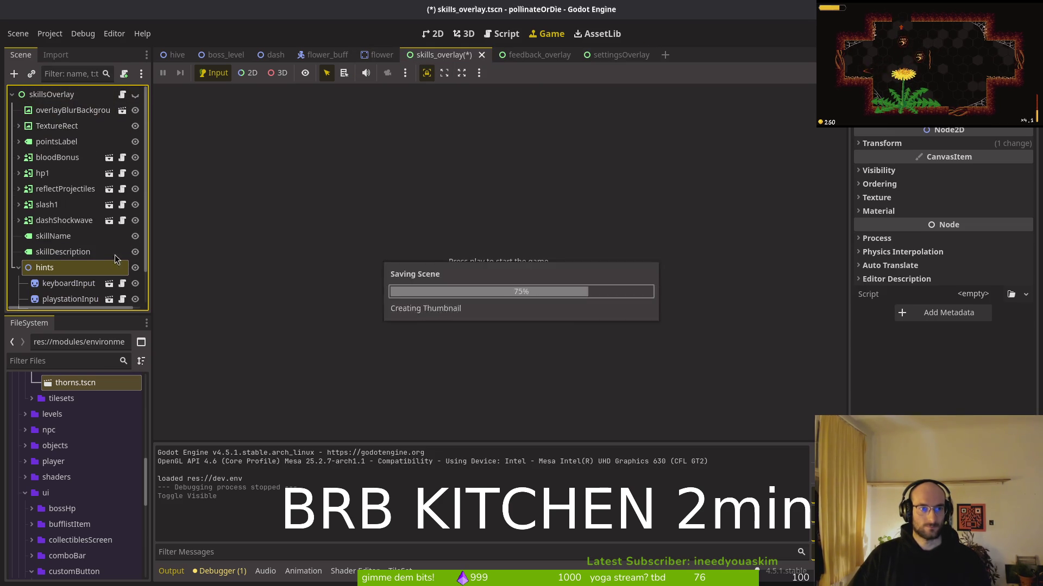
click(20, 268)
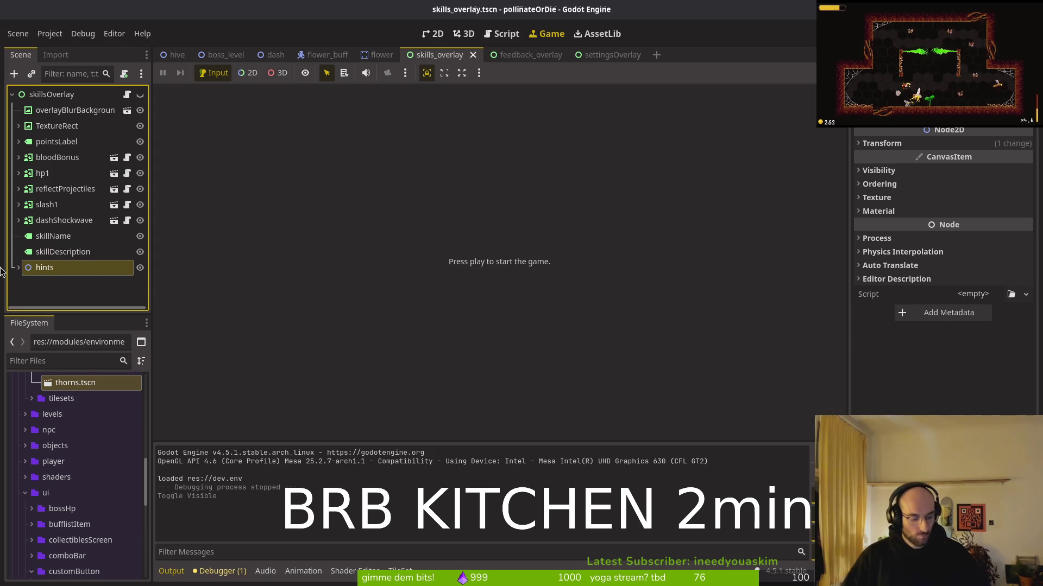
click(68, 295)
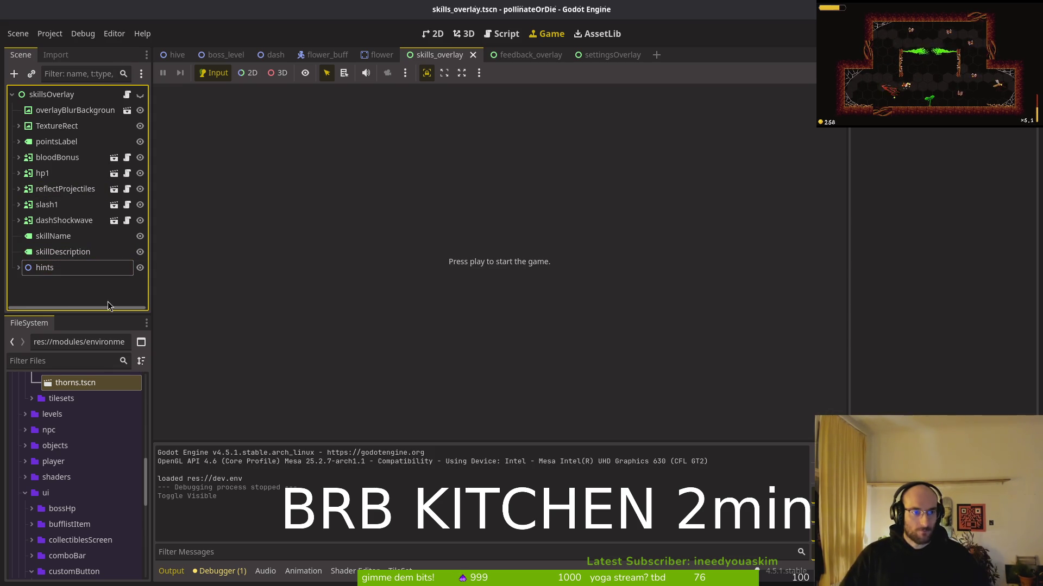
key(super+1)
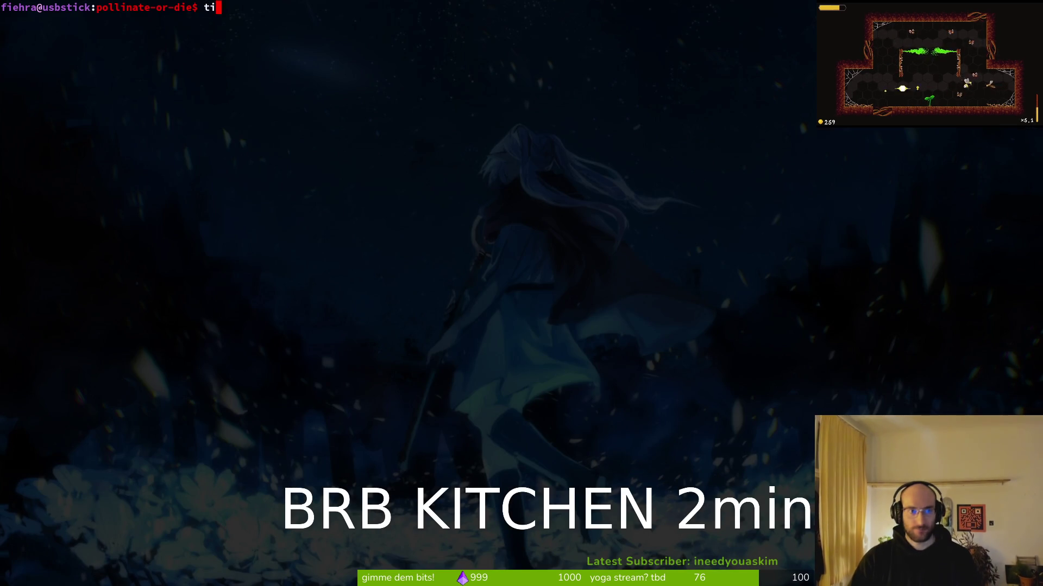
Step: Review the diff in tig and stage the skills_overlay.tscn change
text(tig)
key(Return)
key(Down)
key(Down)
key(u)
key(Return)
key(q)
key(q)
Step: Commit with a message about autowrap and back-hint positioning, push to main, and clear the screen
text(git omc)
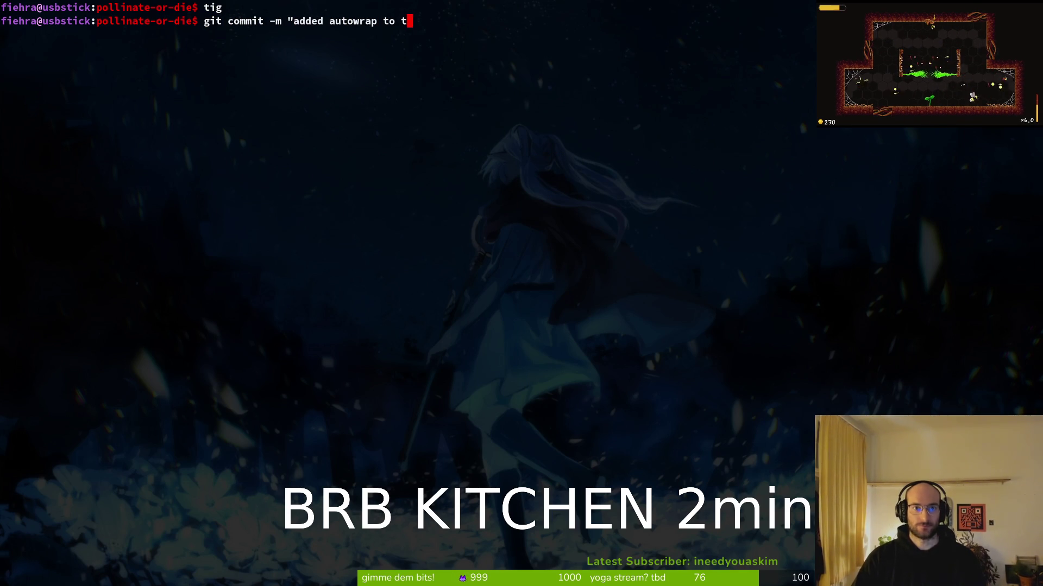
text(in)
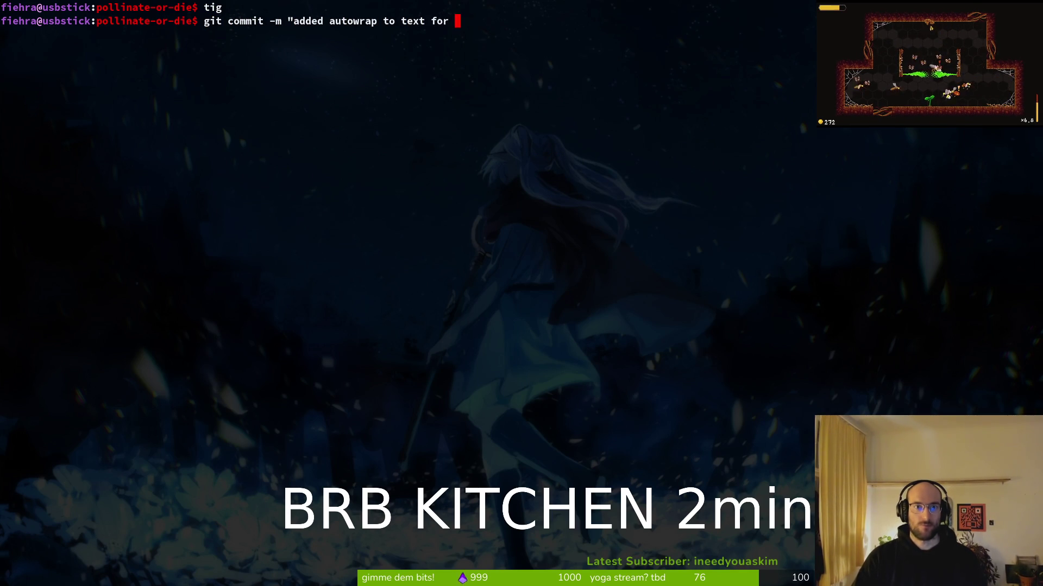
text(riptions and improved)
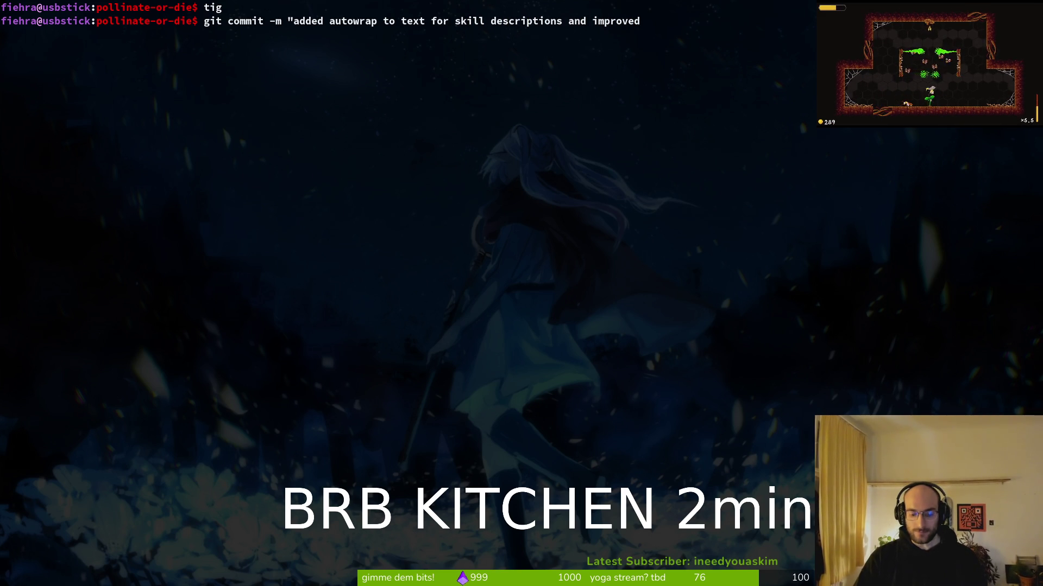
text( hat)
key(BackSpace)
key(BackSpace)
text(yint)
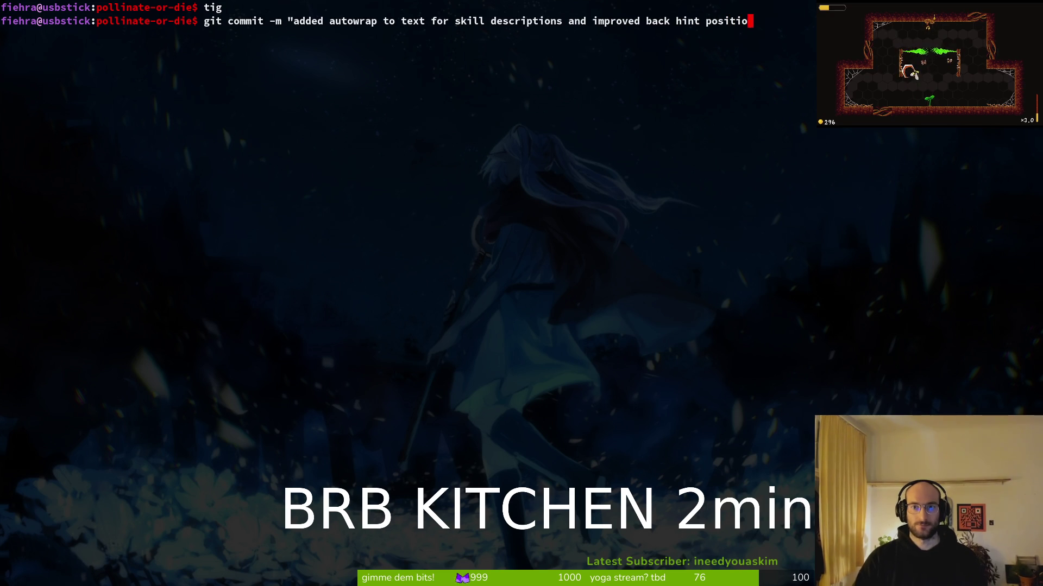
text(ing)
key(Return)
text(git push)
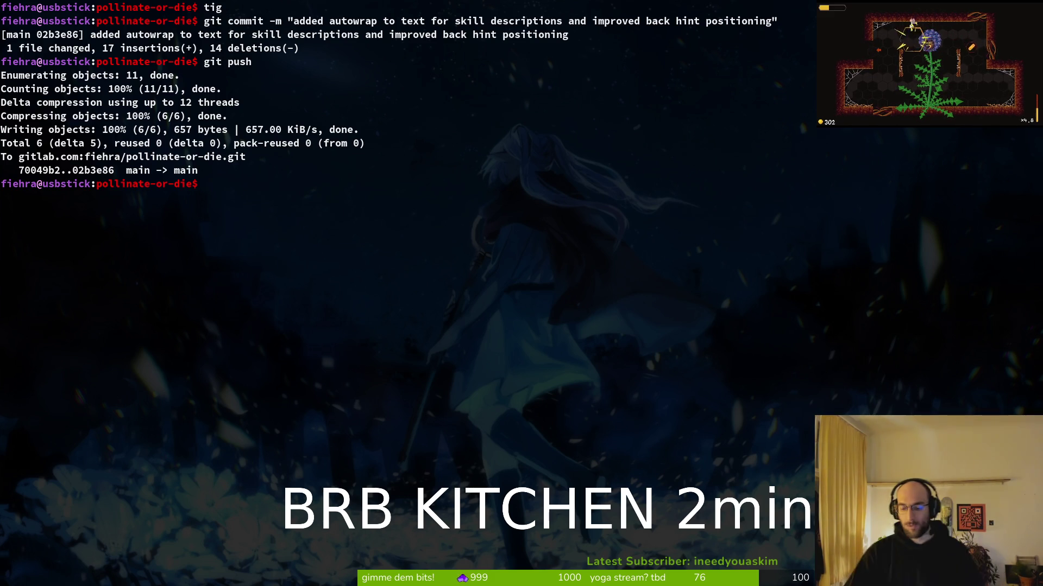
text(lear)
key(Return)
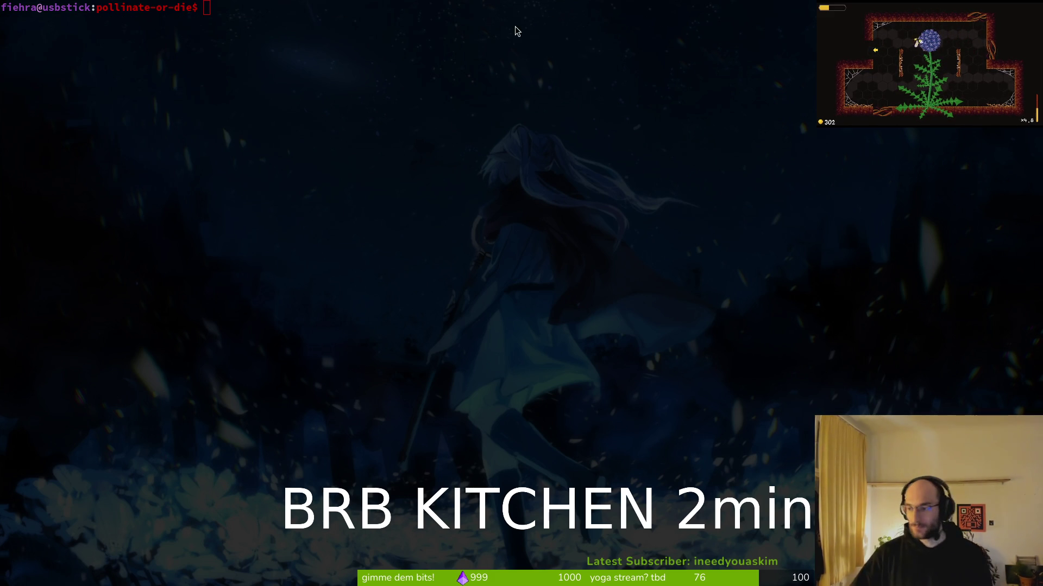
key(alt+Tab)
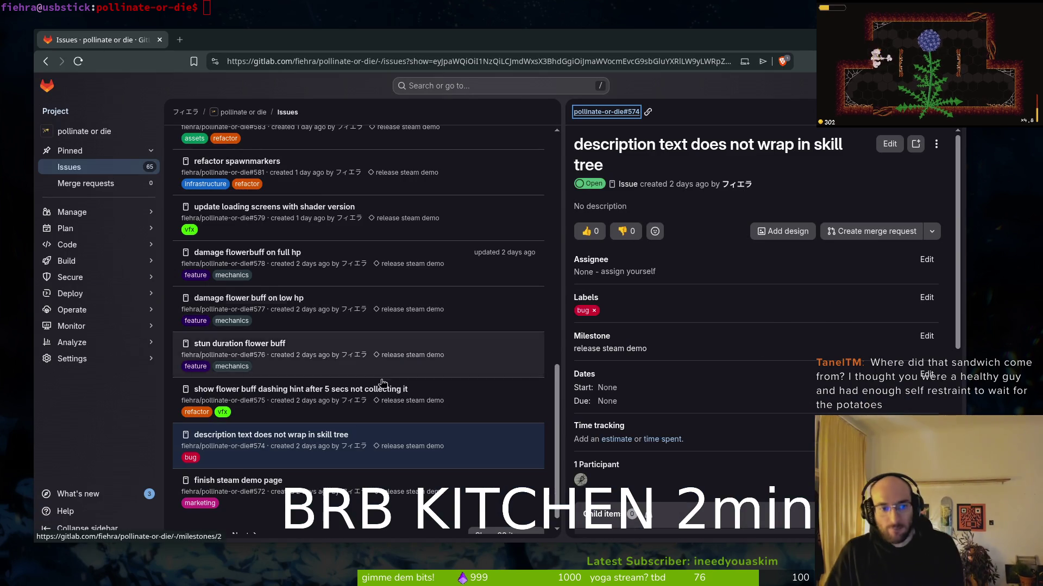
Step: Close the #574 issue drawer and open issue #591, 'make back button clickable on keyboard'
scroll(653, 520, down, 6)
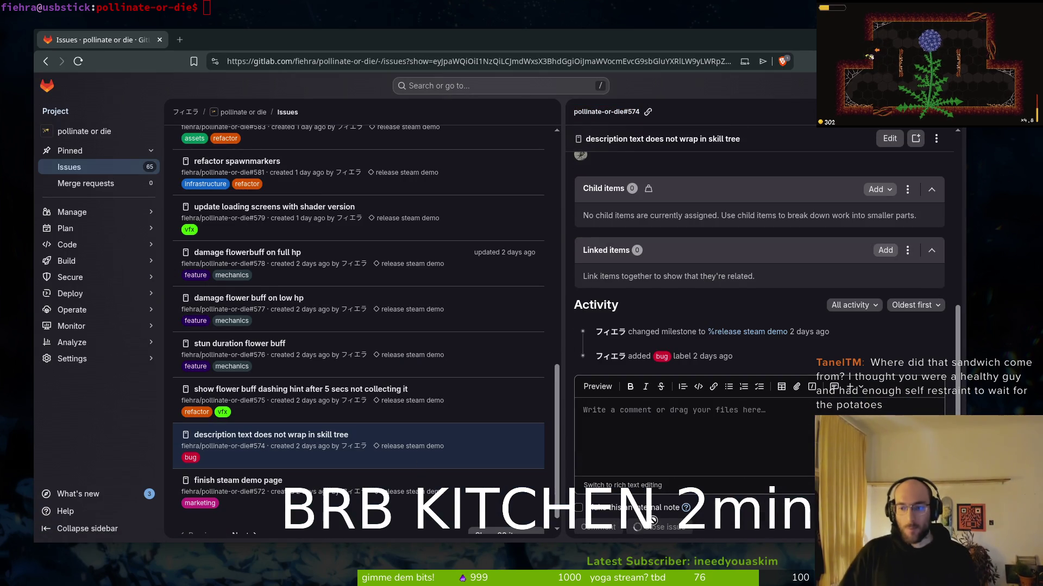
key(Escape)
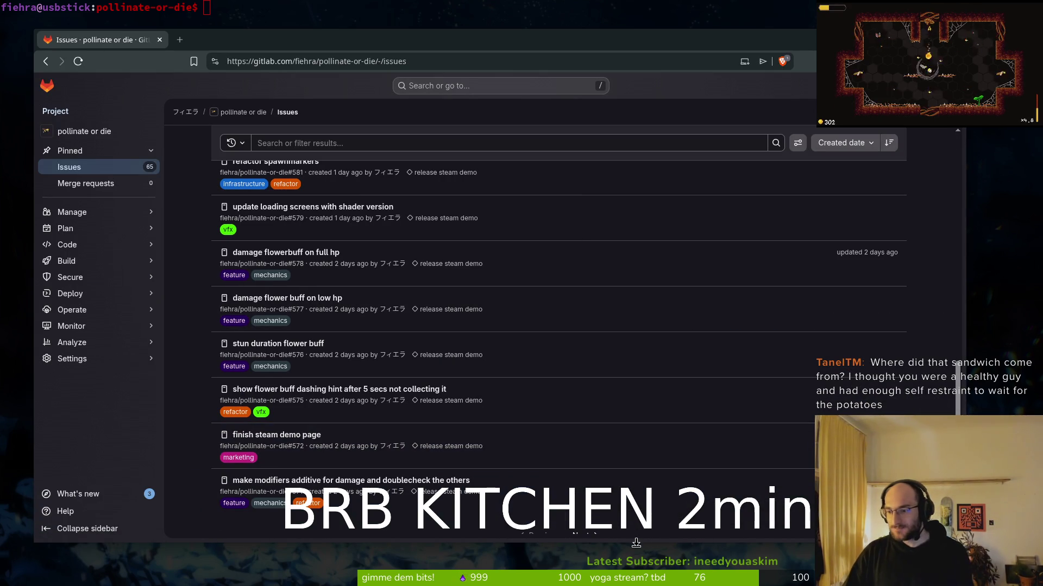
scroll(197, 402, up, 8)
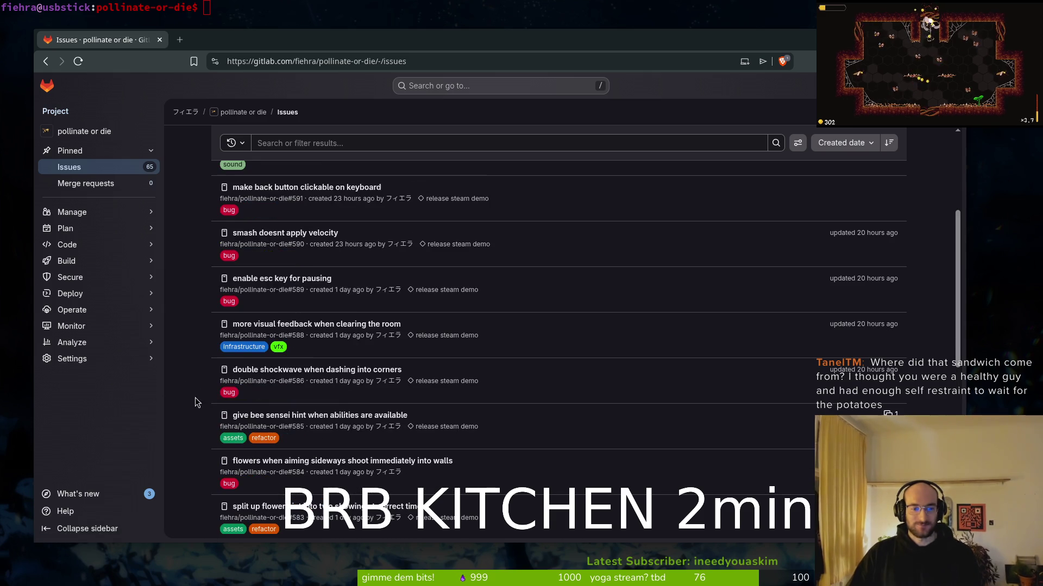
scroll(190, 399, up, 5)
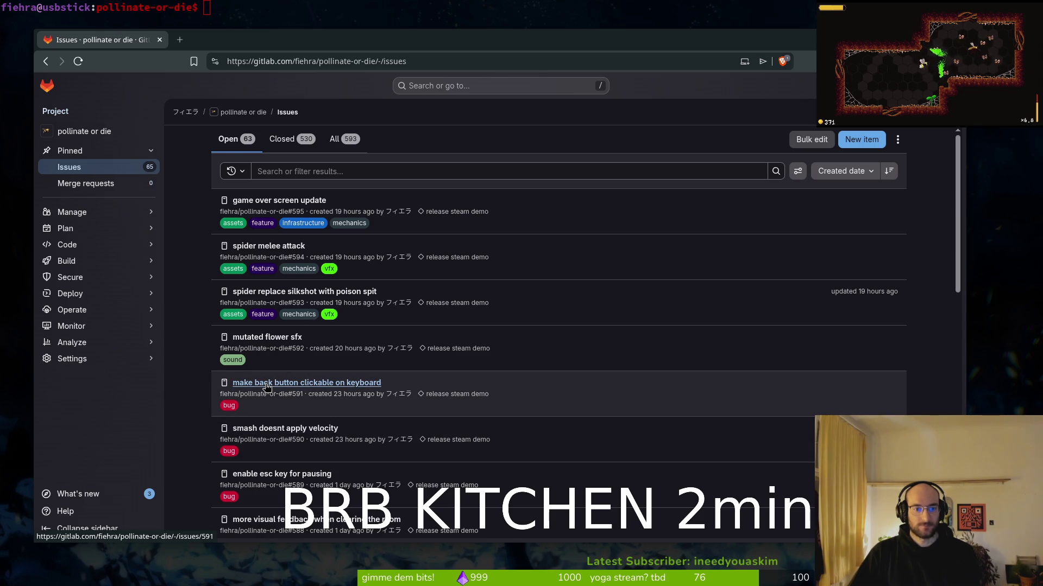
click(282, 384)
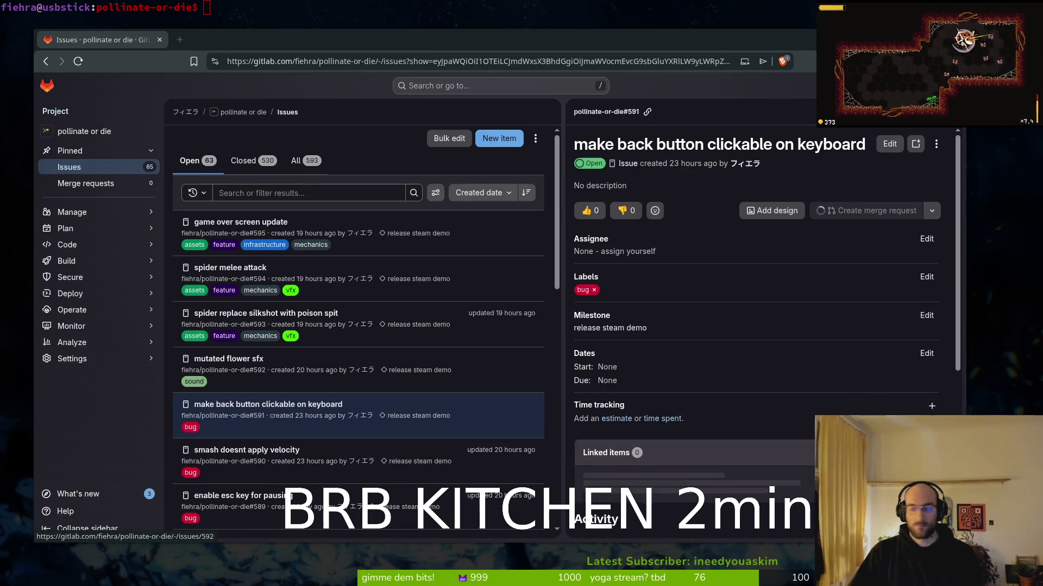
key(alt+Tab)
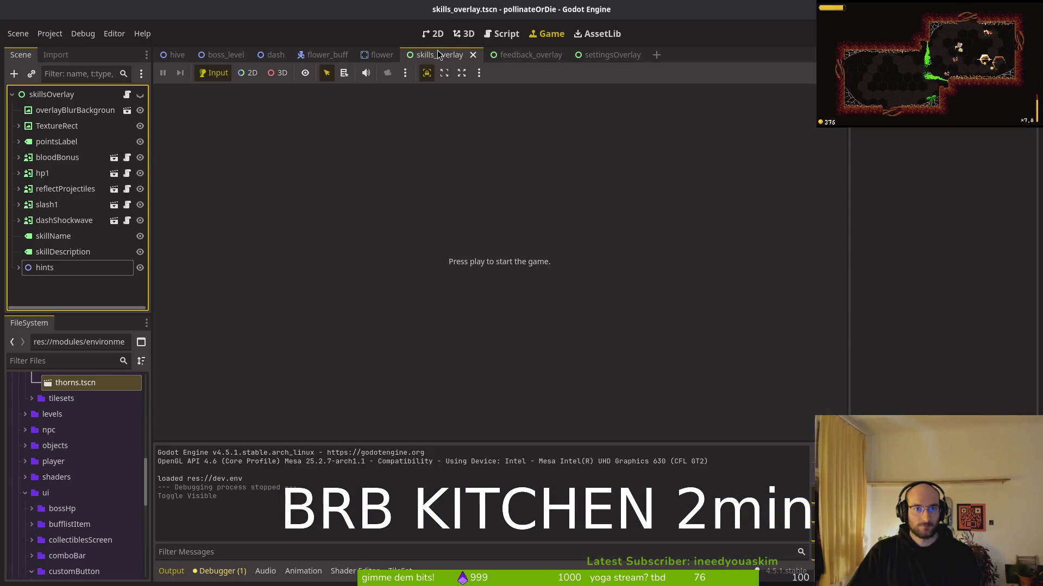
Step: In skills_overlay.tscn, make the overlay visible again in 2D, inspect the hints sprites, and save
key(ctrl+Tab)
key(ctrl+Tab)
click(415, 59)
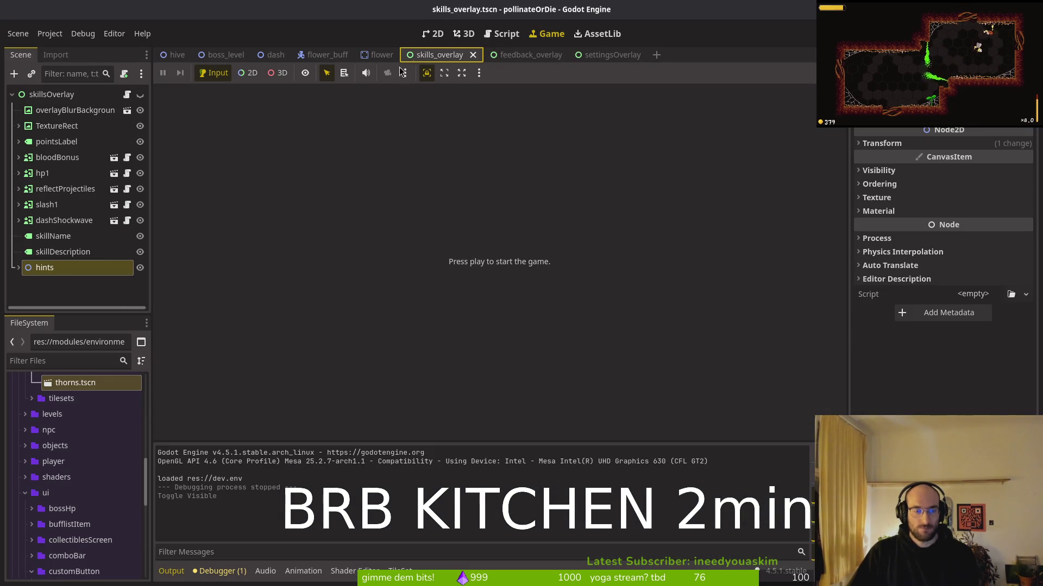
click(433, 34)
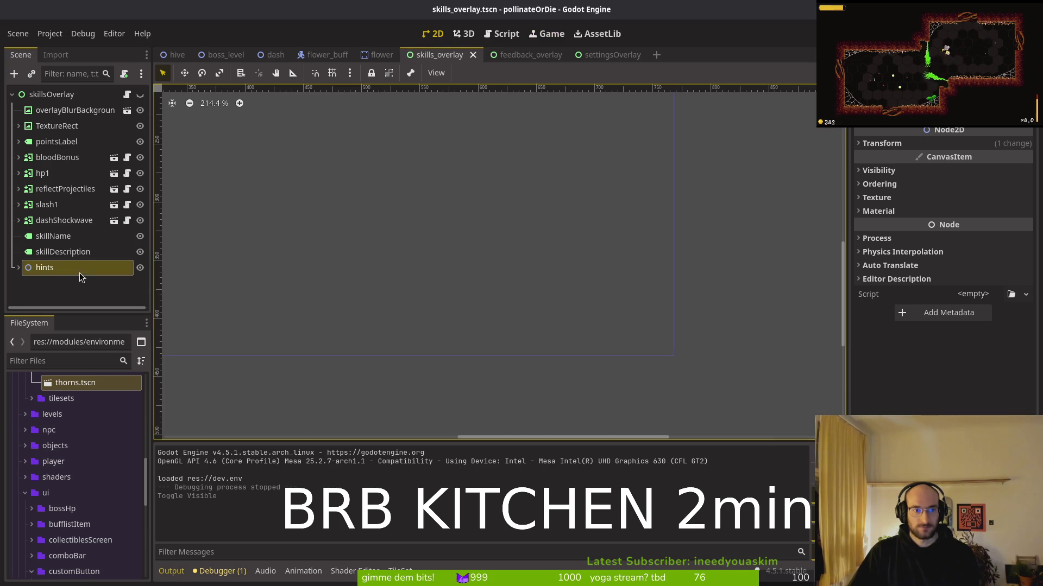
click(18, 269)
scroll(442, 325, down, 5)
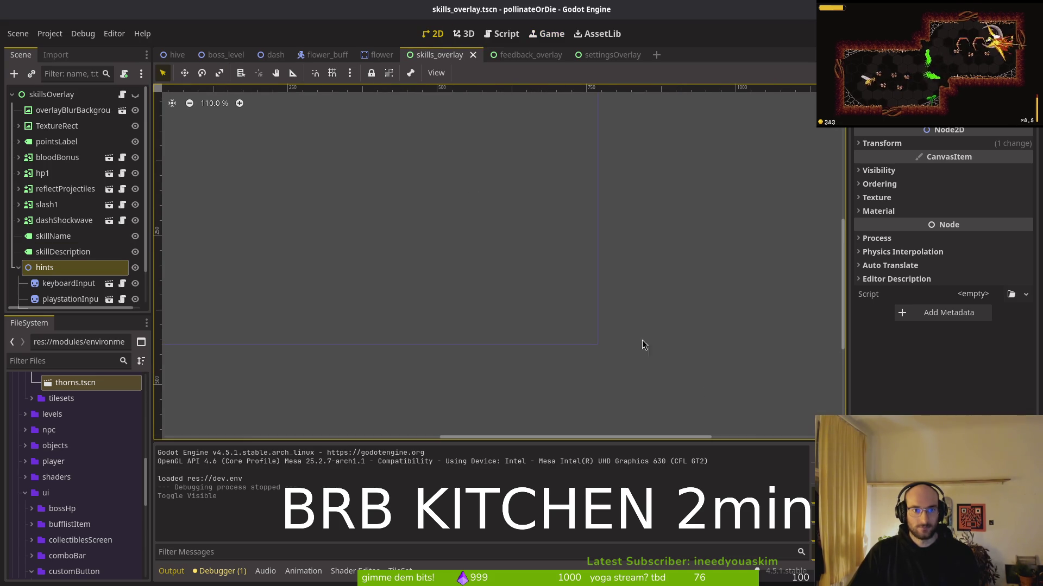
click(135, 95)
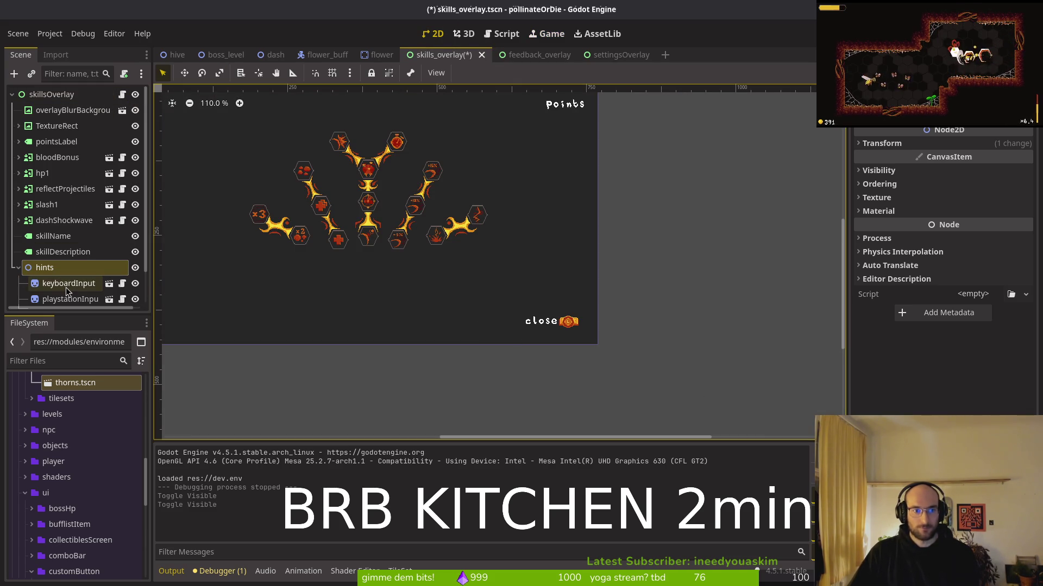
scroll(58, 266, down, 2)
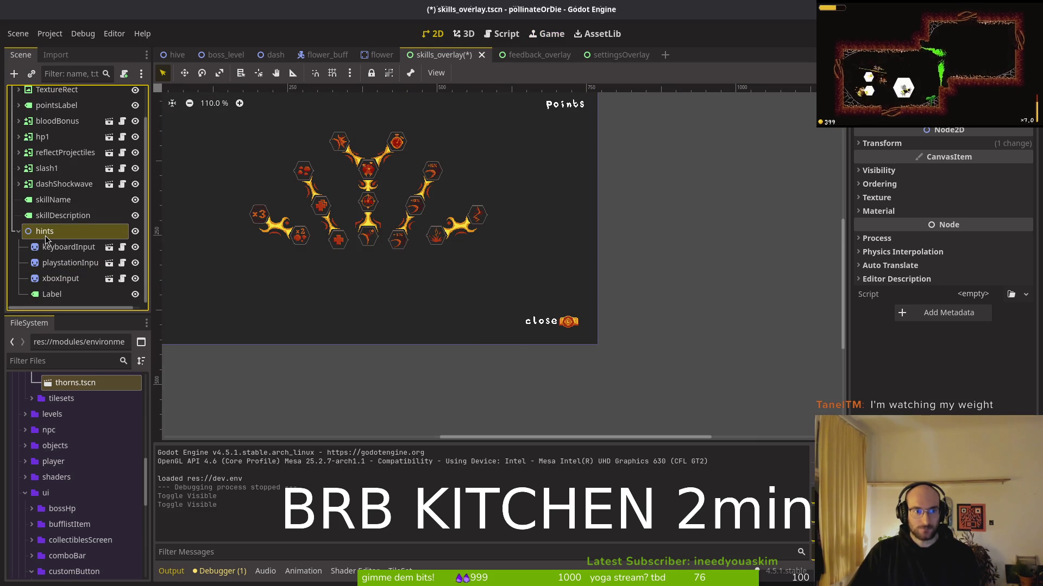
scroll(556, 329, up, 5)
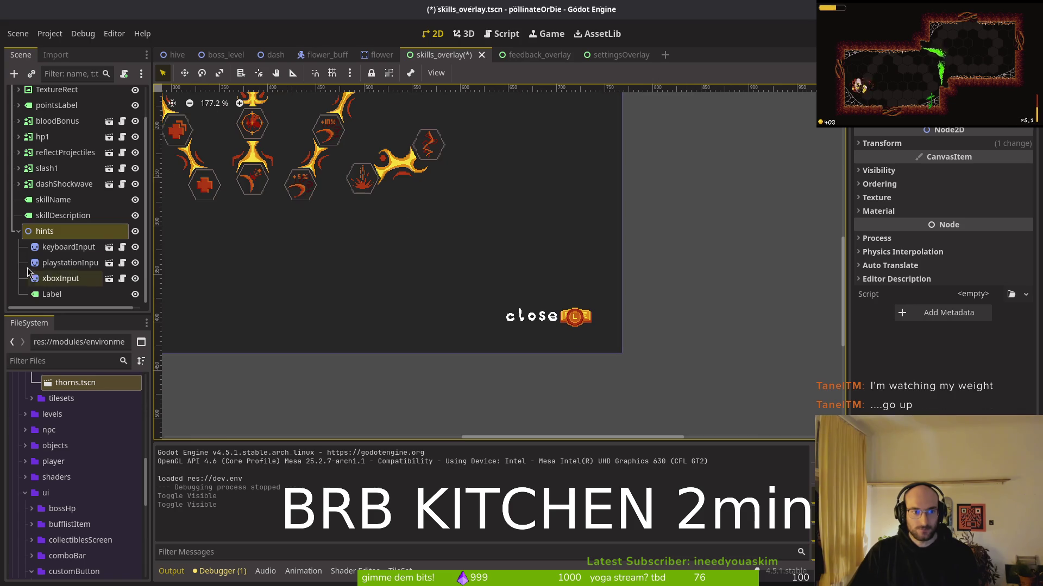
click(64, 250)
click(51, 293)
click(60, 247)
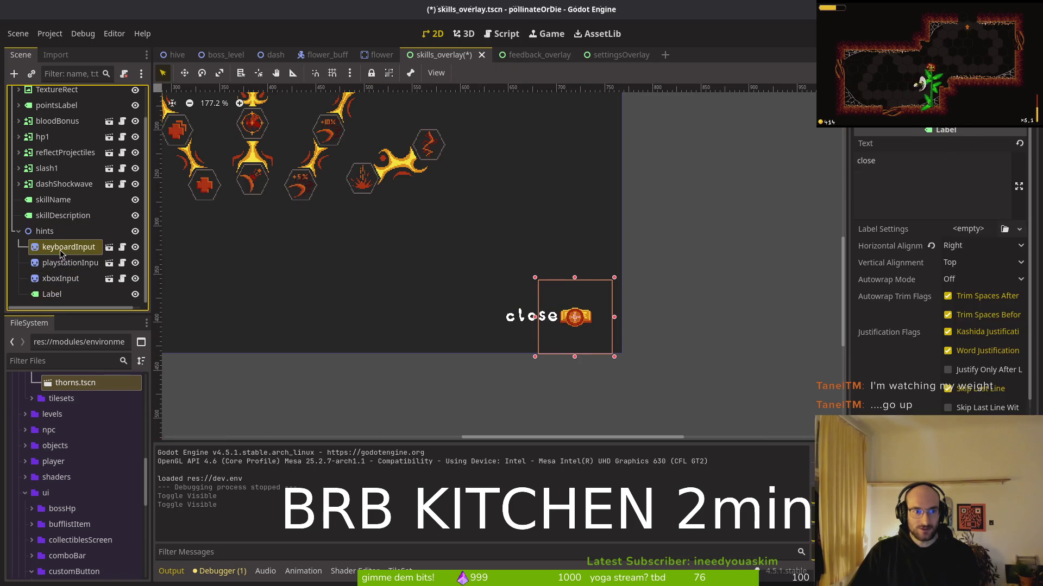
click(44, 231)
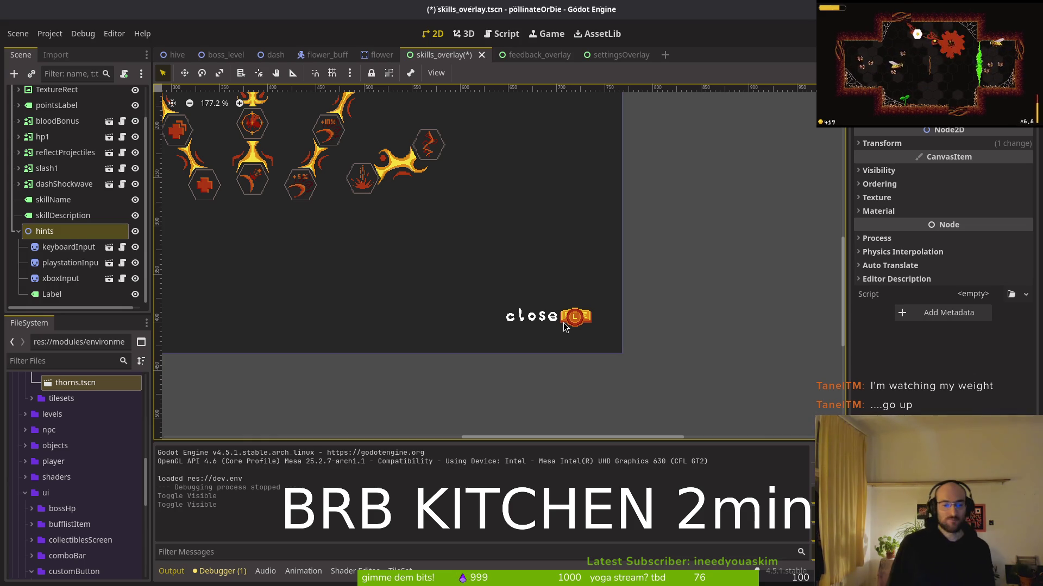
scroll(502, 340, left, 2)
scroll(499, 324, down, 3)
key(ctrl+s)
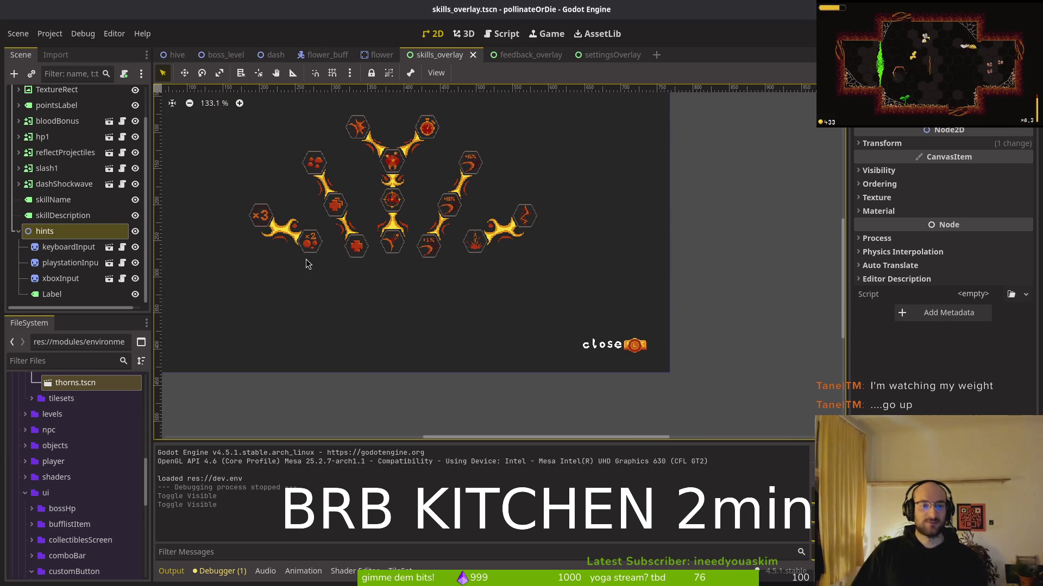
Step: Close the feedback_overlay, settingsOverlay and skills_overlay scene tabs
scroll(321, 252, up, 2)
scroll(526, 315, left, 2)
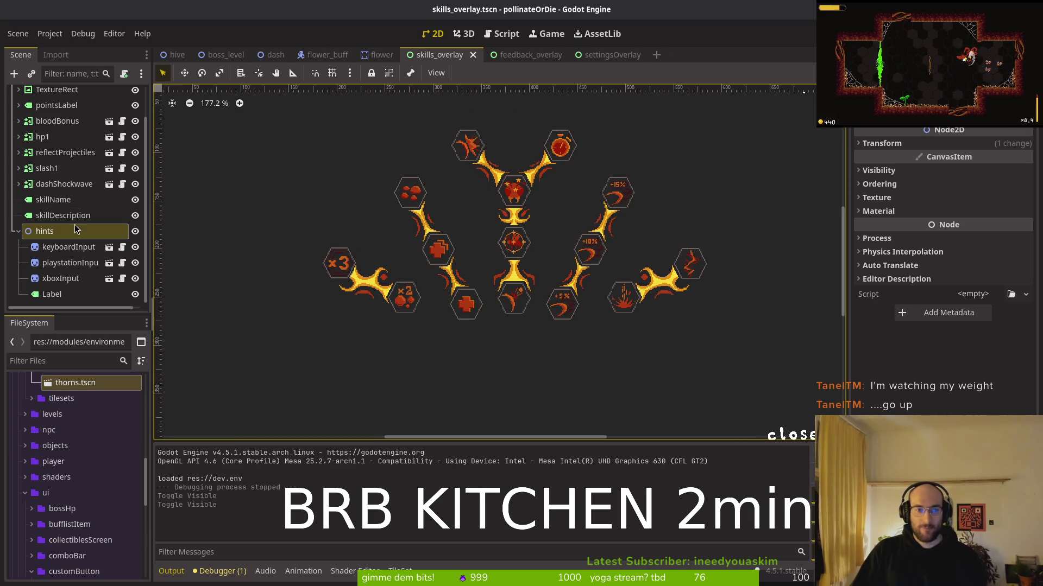
scroll(318, 288, up, 8)
scroll(542, 332, down, 9)
scroll(543, 343, right, 2)
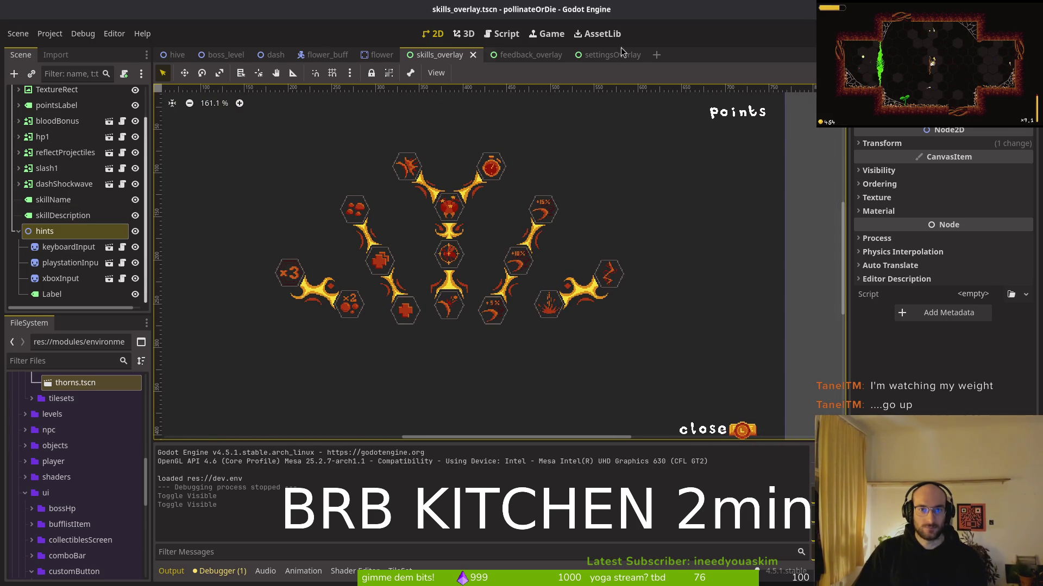
click(564, 55)
click(560, 54)
click(473, 55)
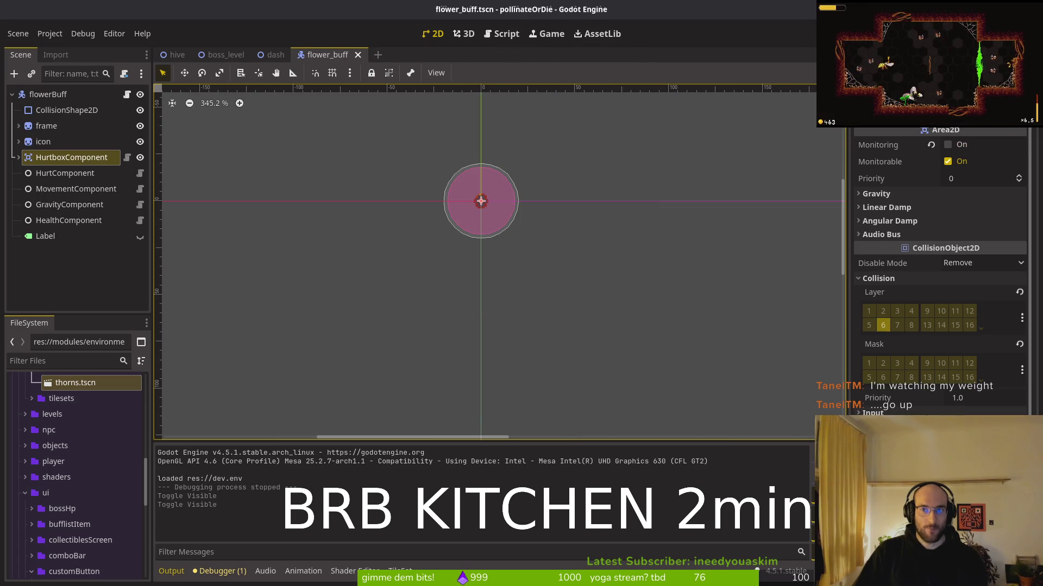
Step: Playtest the game, then toggle the skills overlay nodes' visibility and save skills_overlay.tscn
key(F5)
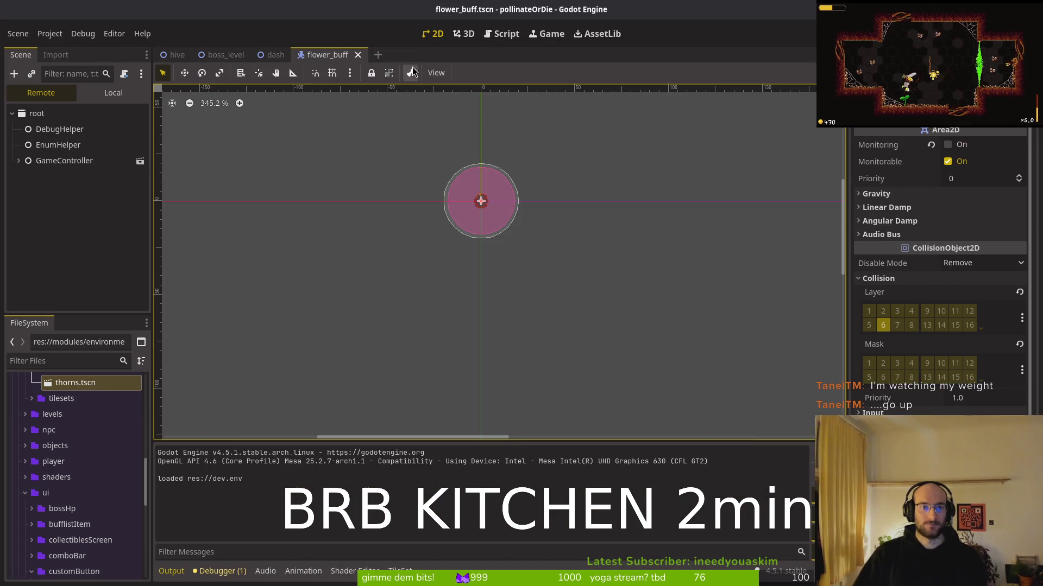
key(ctrl+Tab)
key(ctrl+Tab)
key(ctrl+Tab)
click(440, 55)
click(115, 93)
click(135, 107)
scroll(136, 117, up, 2)
click(135, 160)
click(135, 113)
key(ctrl+s)
Step: Close the skills, settings, feedback overlay and flower scene tabs, then playtest again
middle_click(452, 55)
middle_click(452, 55)
middle_click(452, 55)
middle_click(382, 55)
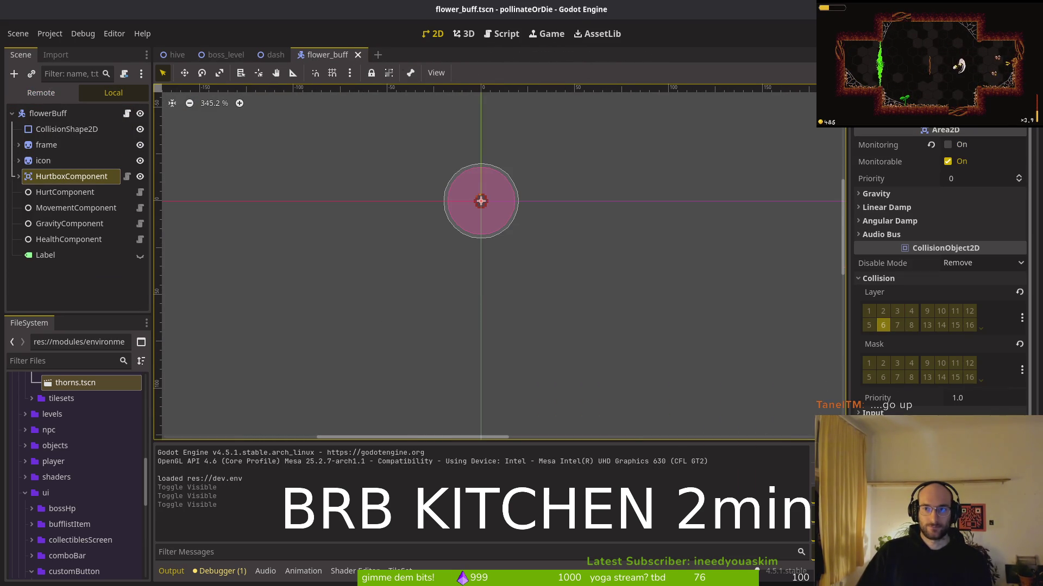
key(F5)
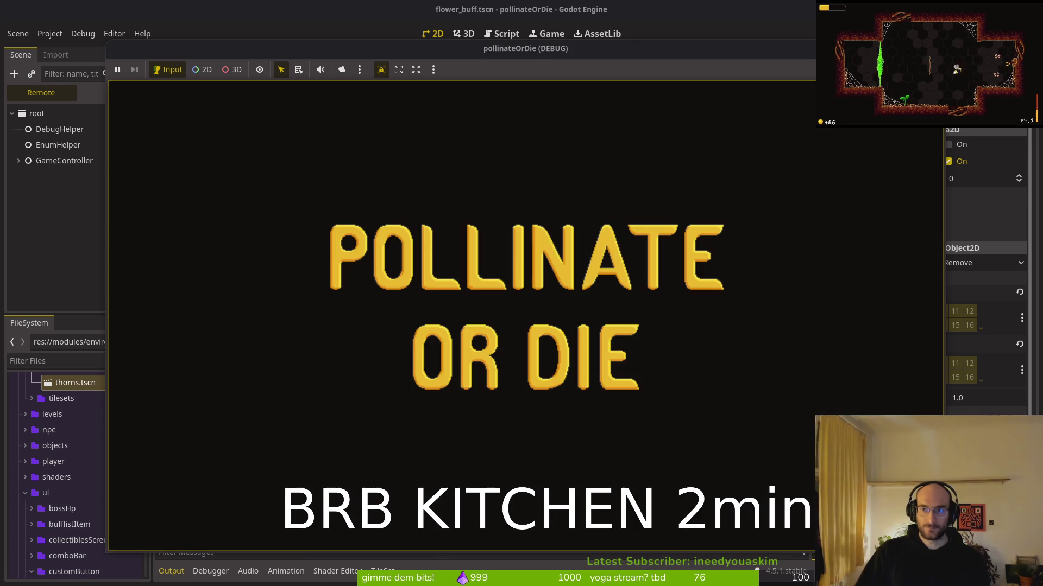
key(F8)
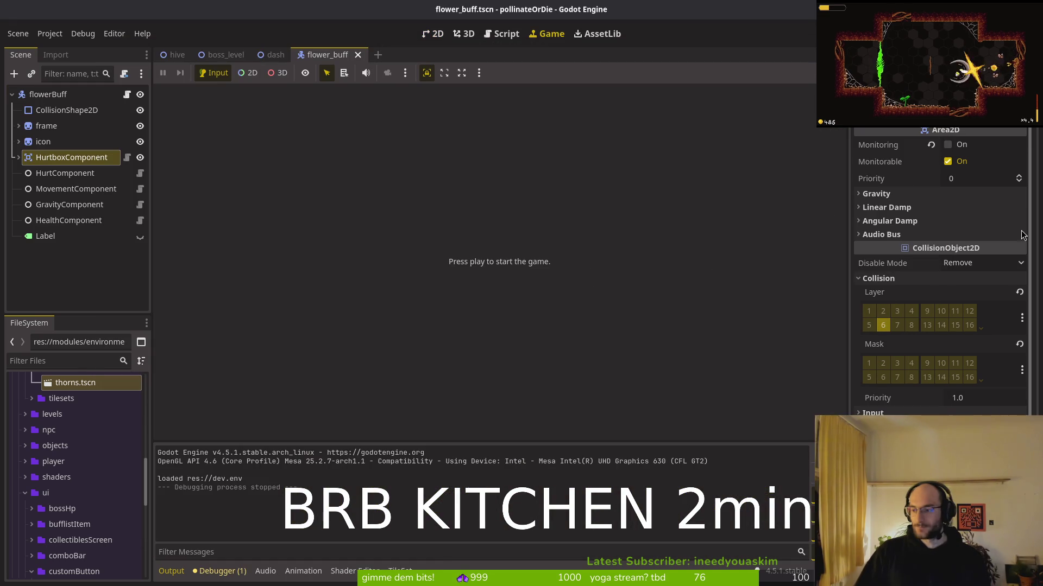
Step: Look over the pending git changes in tig, then open the resource finder for project files
key(super+2)
text(tig)
key(Return)
key(S)
key(q)
key(q)
key(super+1)
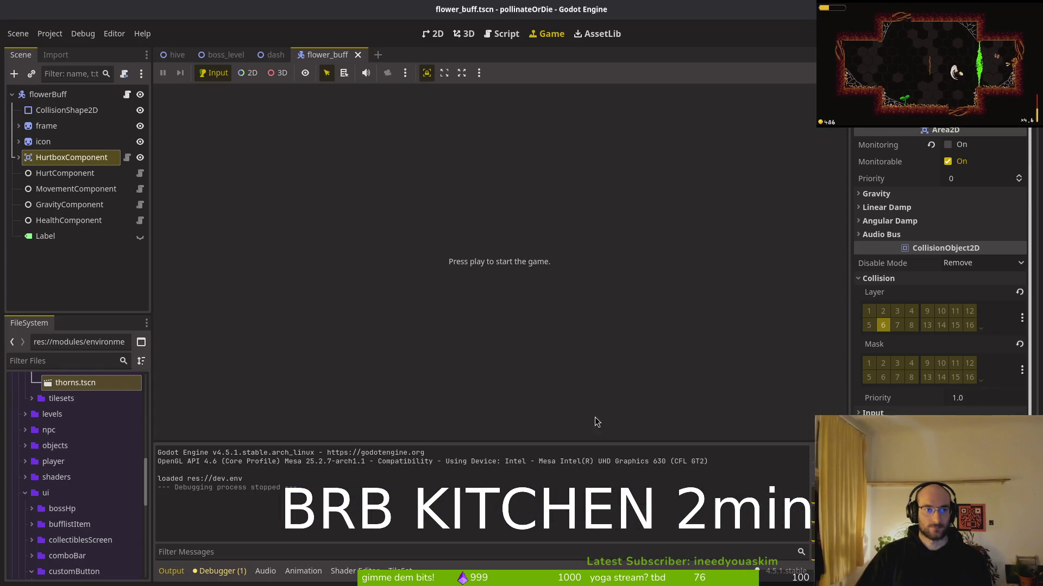
key(alt+shift+o)
Step: Open feedback_overlay.tscn in 2D and inspect its keyboard, PlayStation and Xbox hint sprites
text(feedgao)
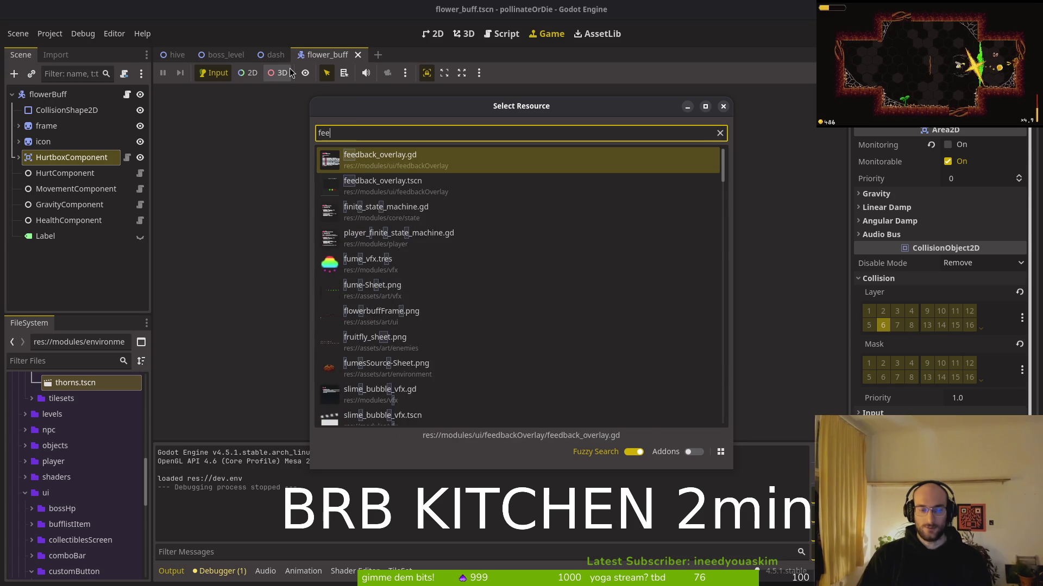
key(Return)
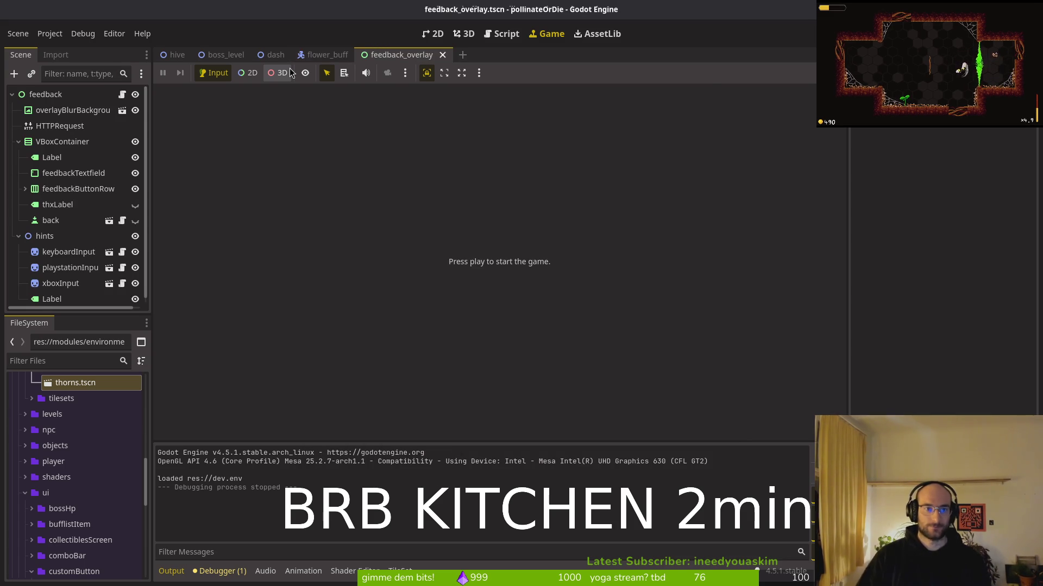
click(434, 38)
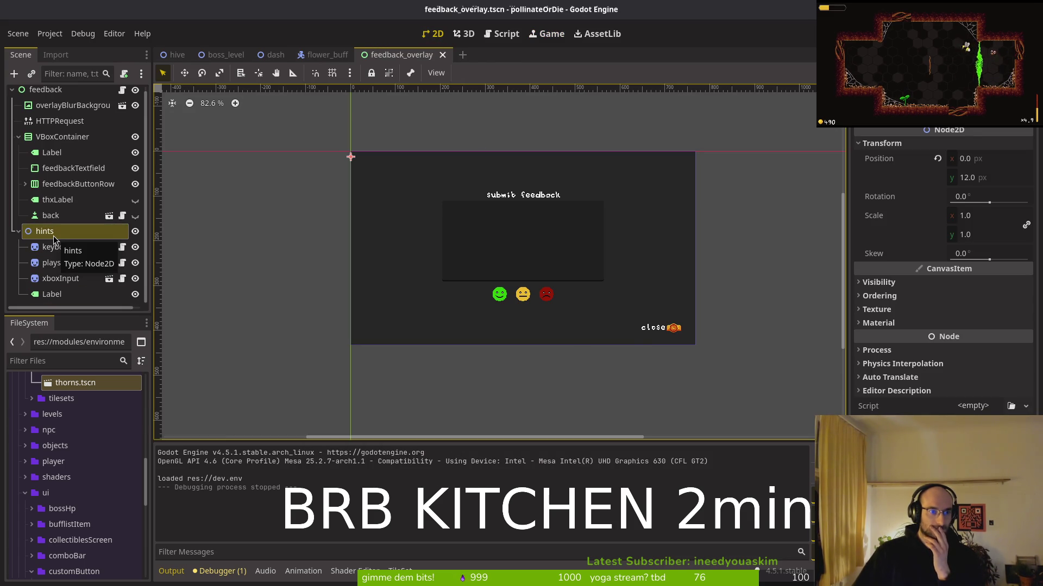
scroll(663, 320, up, 5)
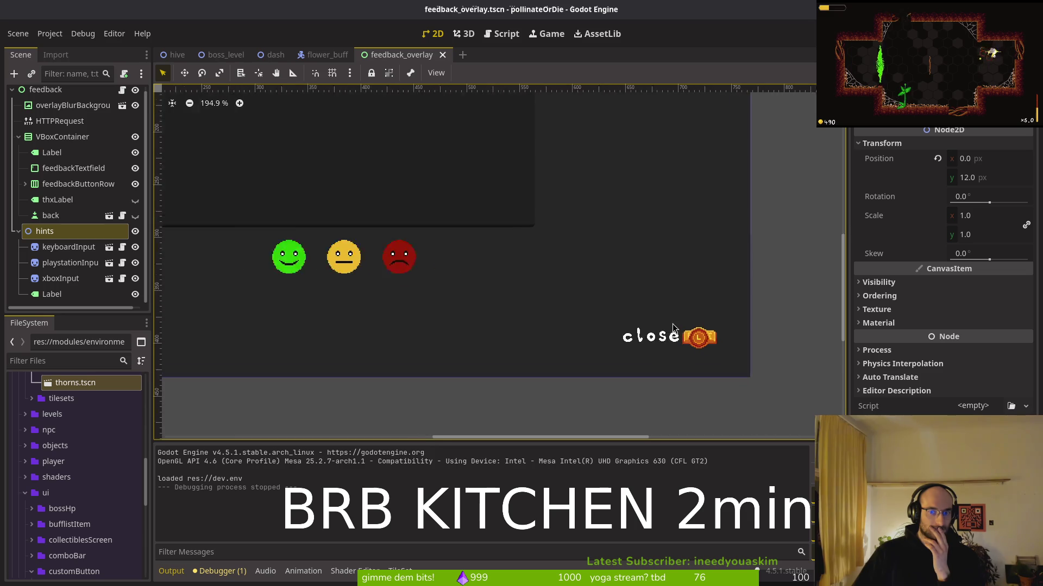
scroll(538, 350, right, 1)
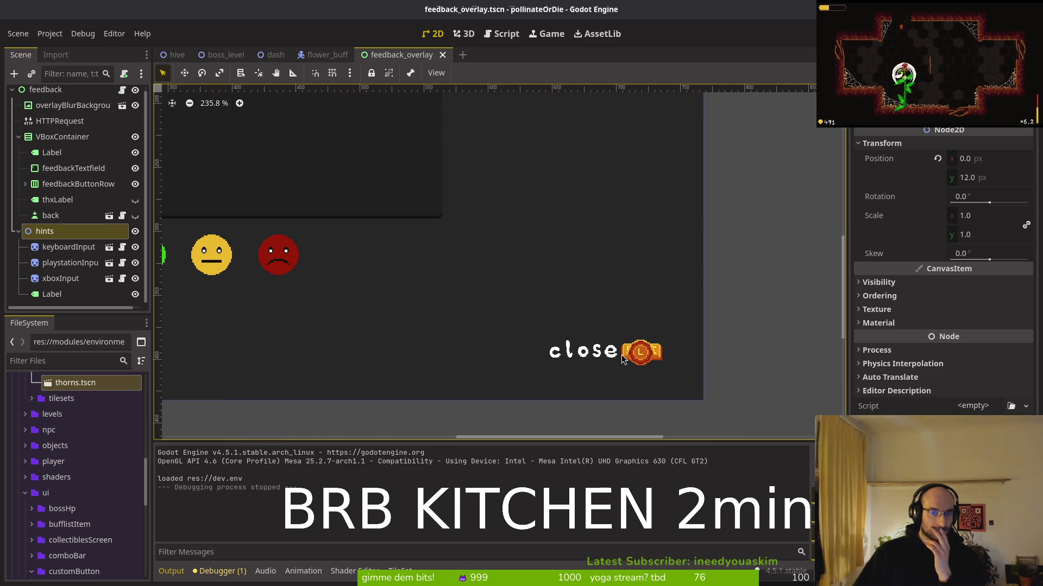
click(60, 247)
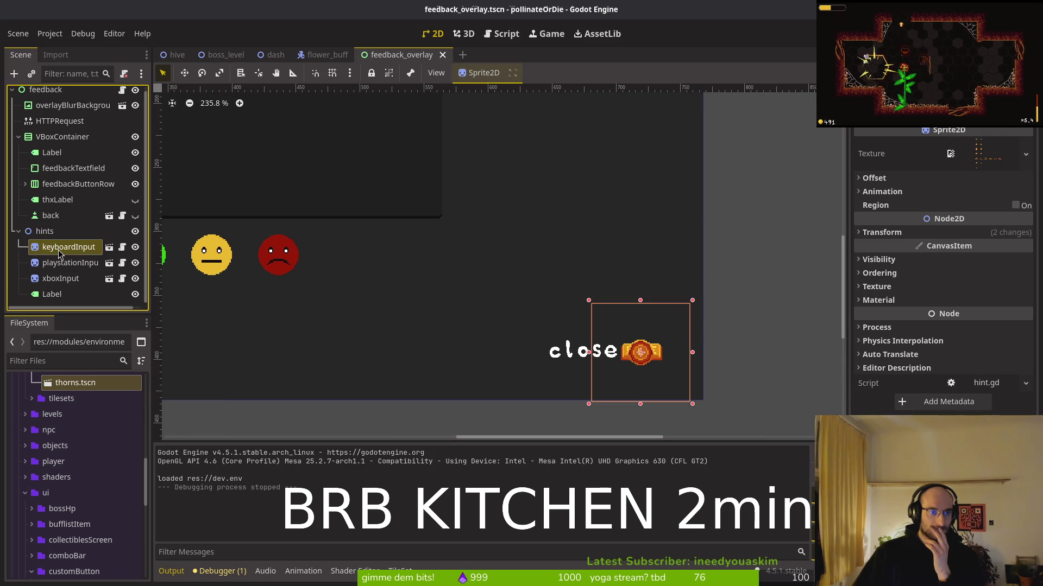
click(44, 232)
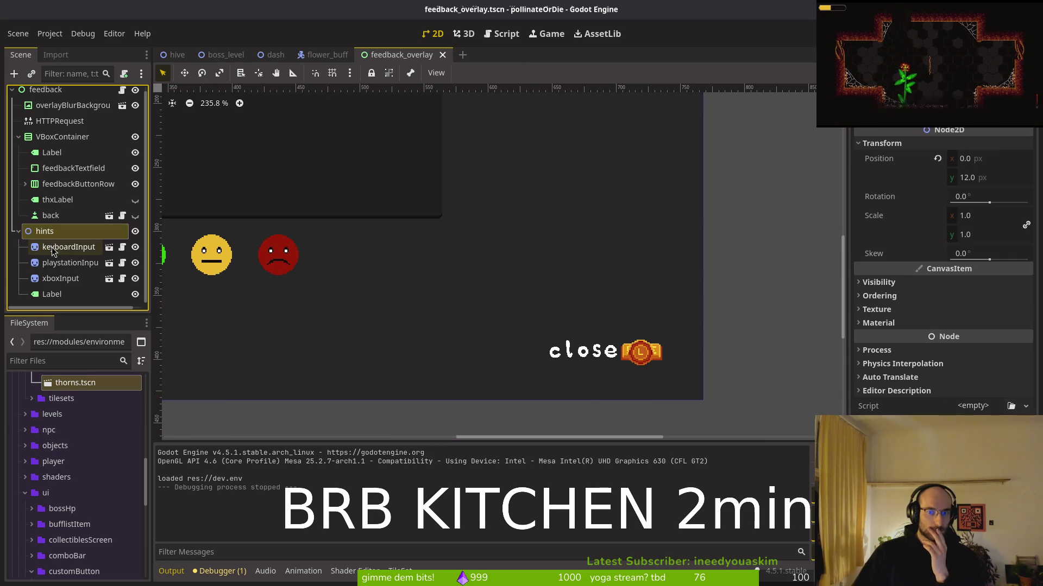
click(54, 247)
click(51, 264)
click(54, 278)
Step: Add a new Button node as a child of the hints group
click(45, 232)
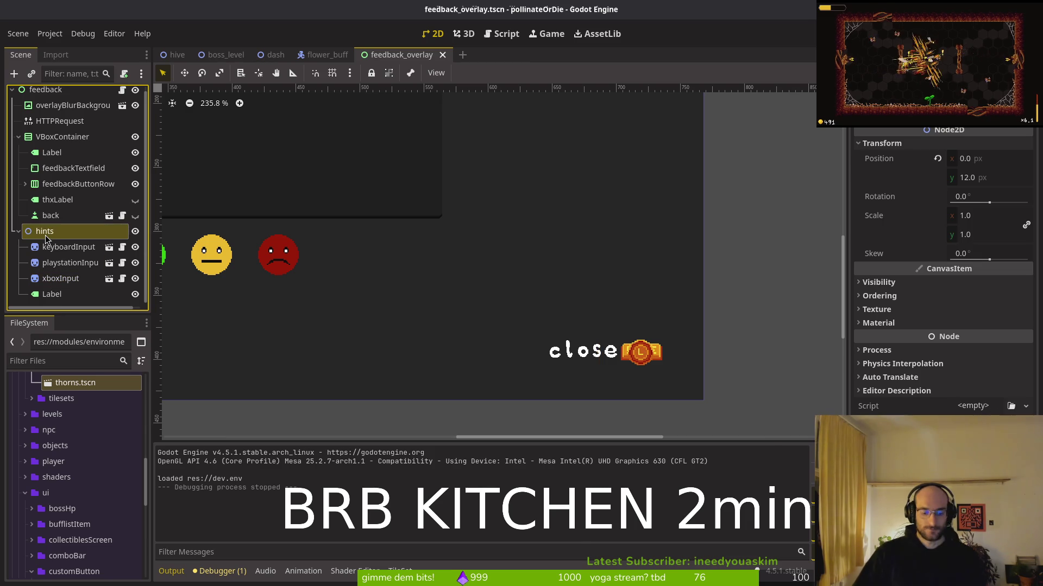
key(ctrl+a)
text(Button)
key(Return)
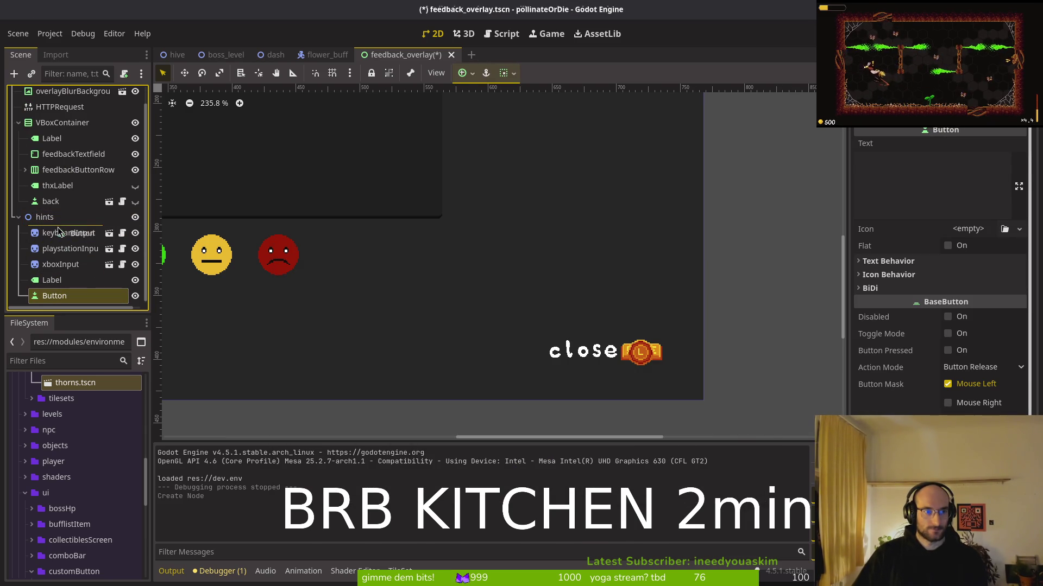
Step: Move the Button to the top of hints, size it over the close label, and save
drag(59, 232, 58, 233)
scroll(373, 272, down, 5)
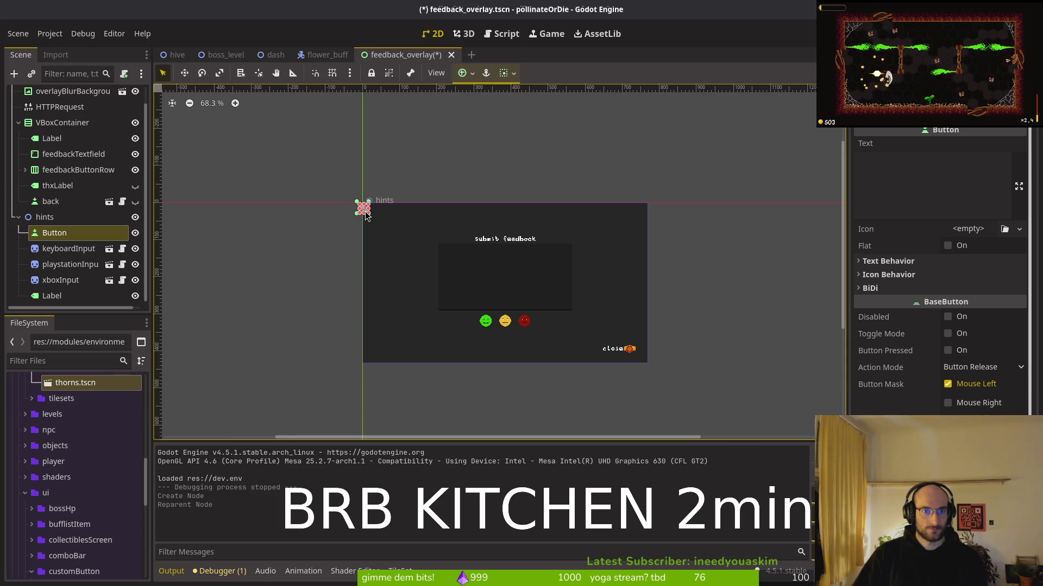
mouse_move(350, 250)
mouse_down()
mouse_move(296, 216)
mouse_move(600, 354)
mouse_move(618, 343)
mouse_move(558, 345)
mouse_up()
scroll(601, 357, up, 7)
drag(484, 312, 569, 326)
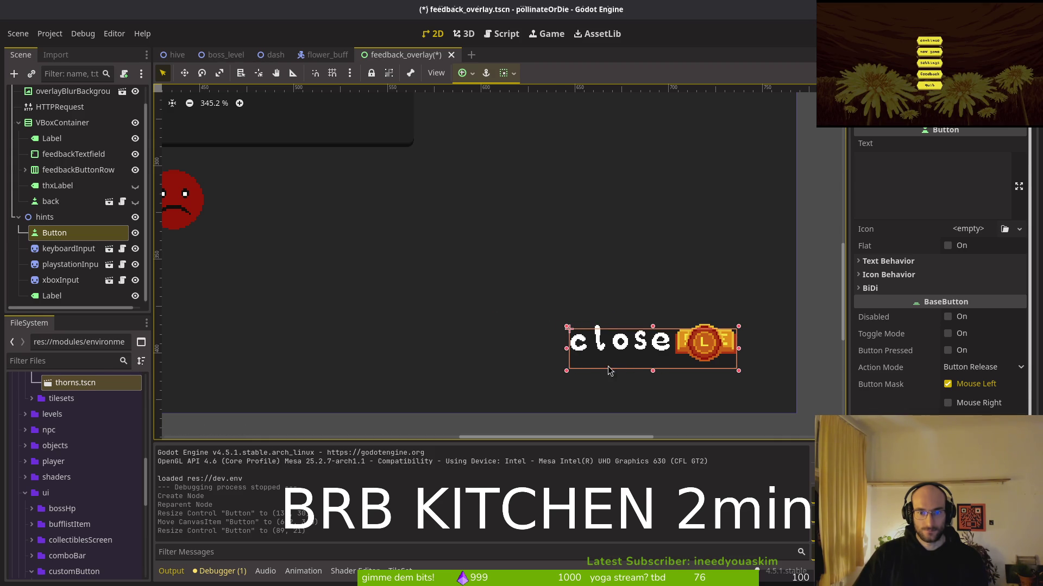
drag(603, 361, 602, 354)
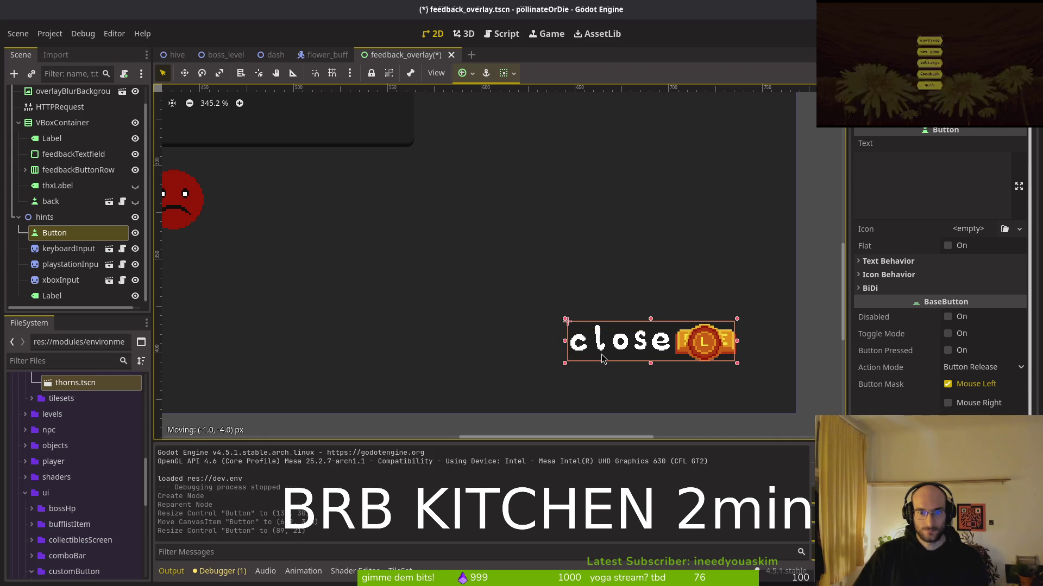
drag(565, 320, 569, 321)
key(ctrl+s)
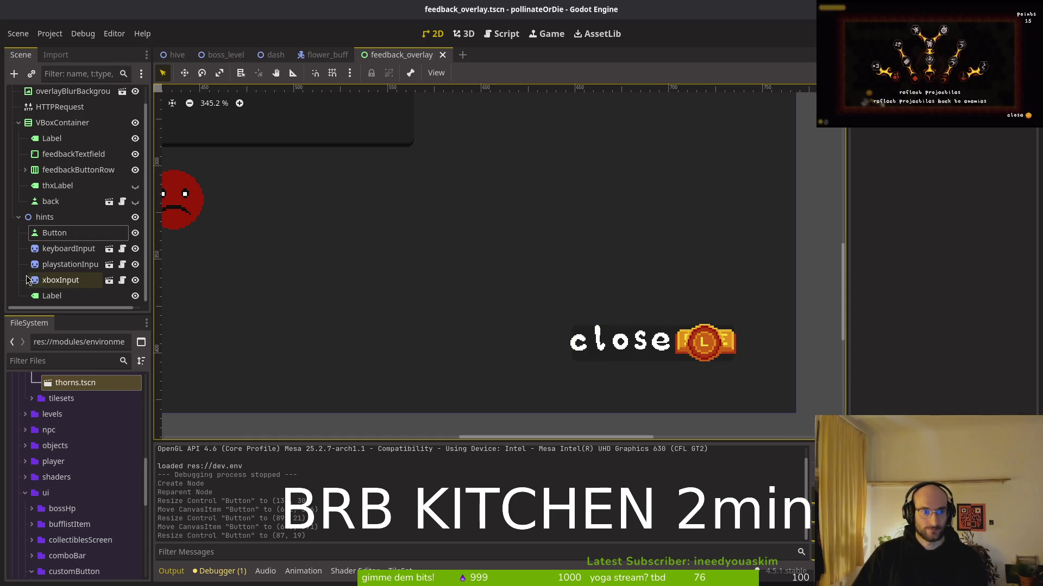
Step: Set the button's Normal, Pressed, Hover, Disabled and Focus style overrides to empty, then save
click(66, 239)
scroll(963, 380, down, 5)
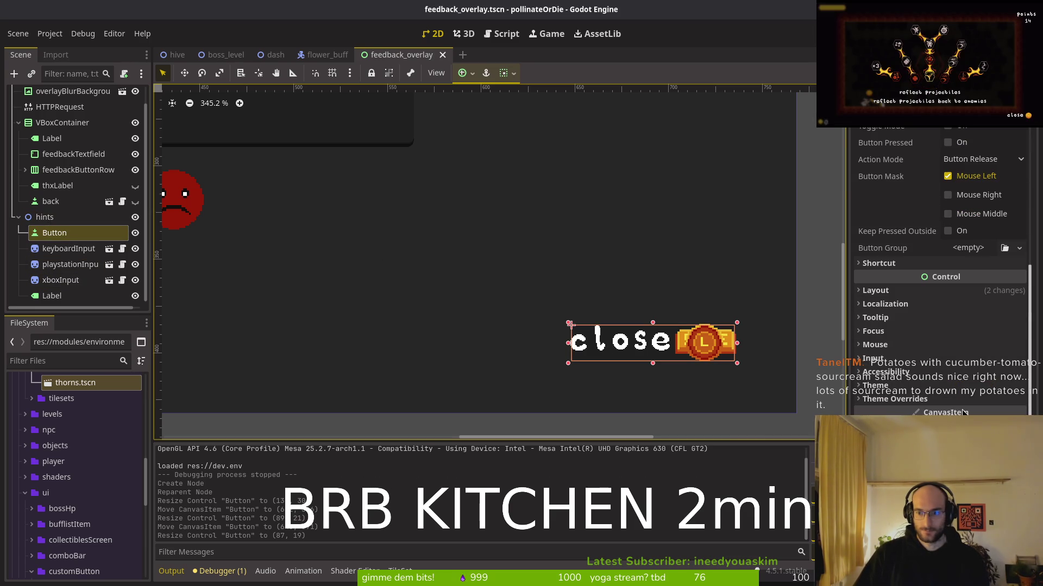
click(891, 403)
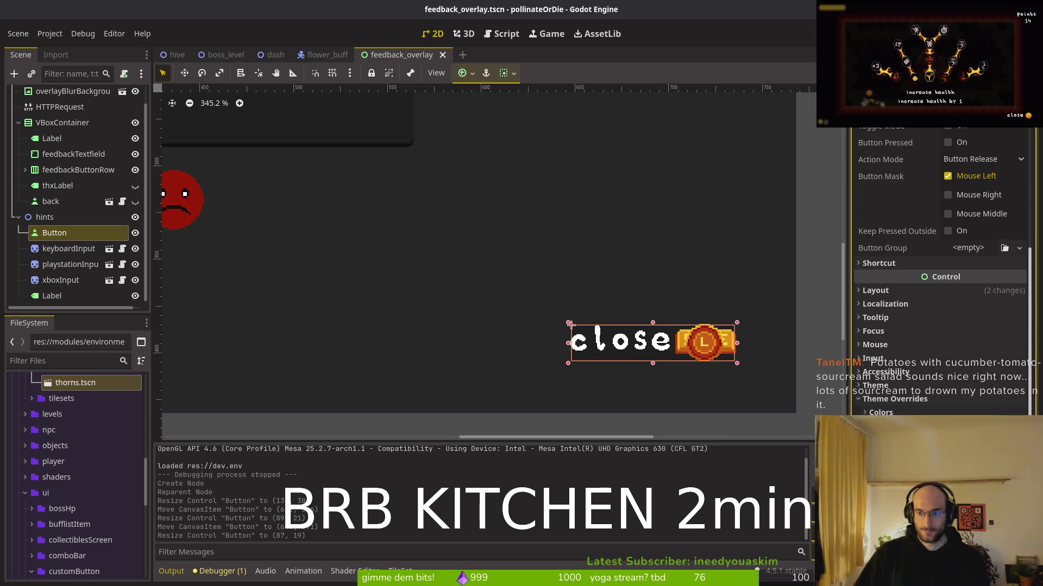
scroll(899, 403, down, 5)
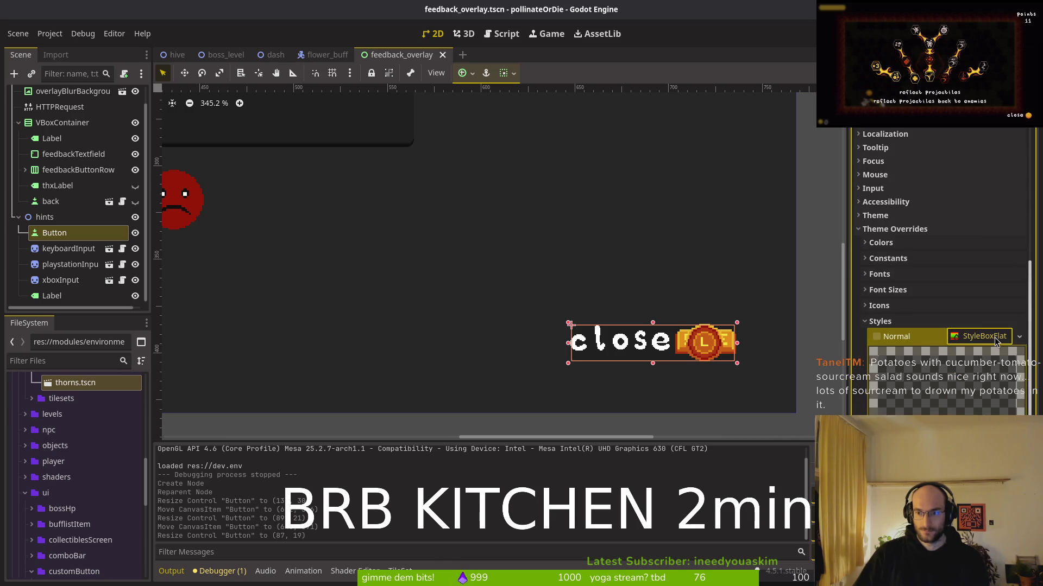
click(1019, 337)
click(987, 369)
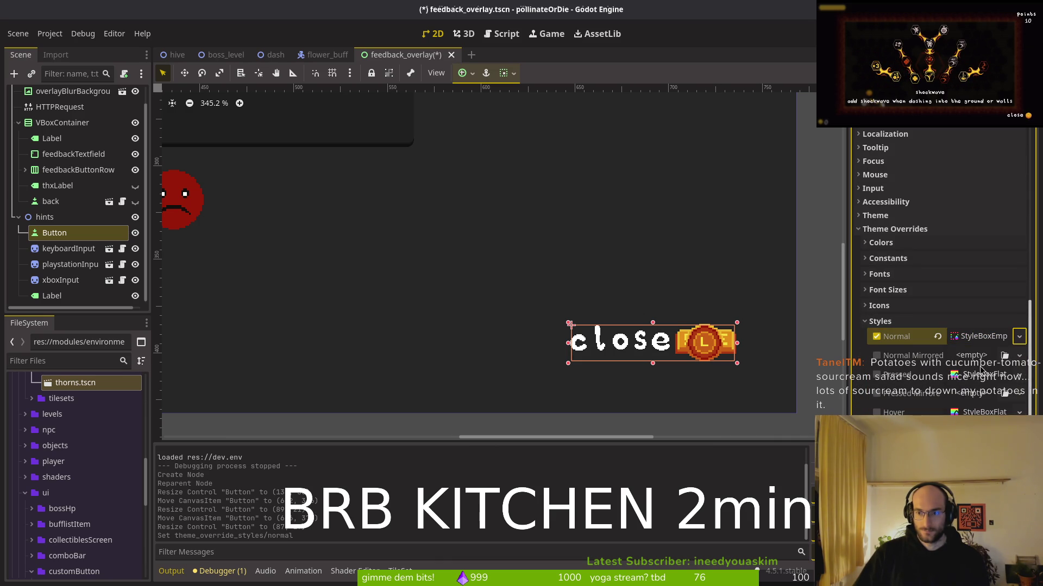
click(1019, 374)
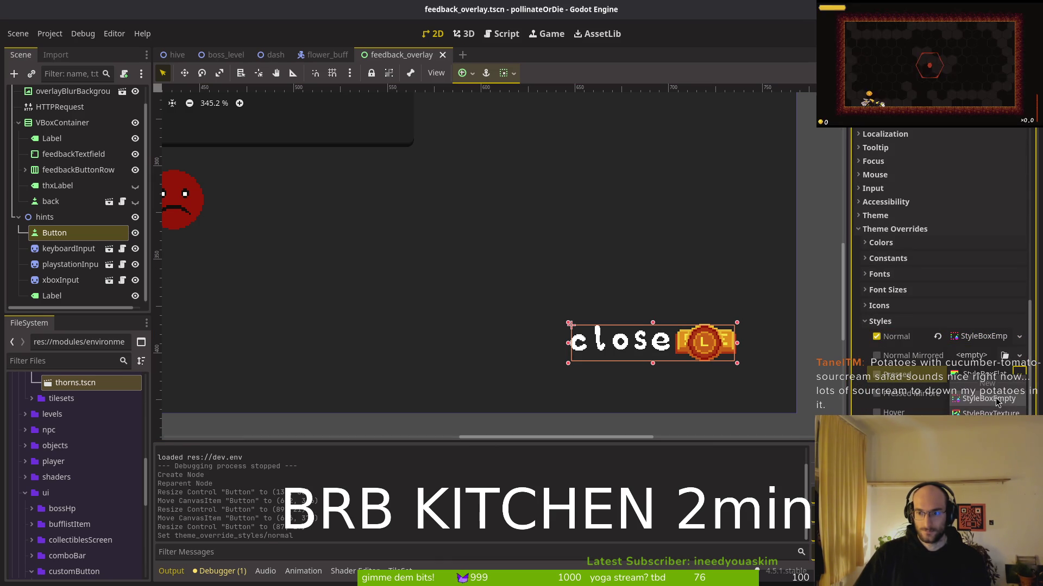
click(987, 401)
click(1019, 412)
click(1002, 401)
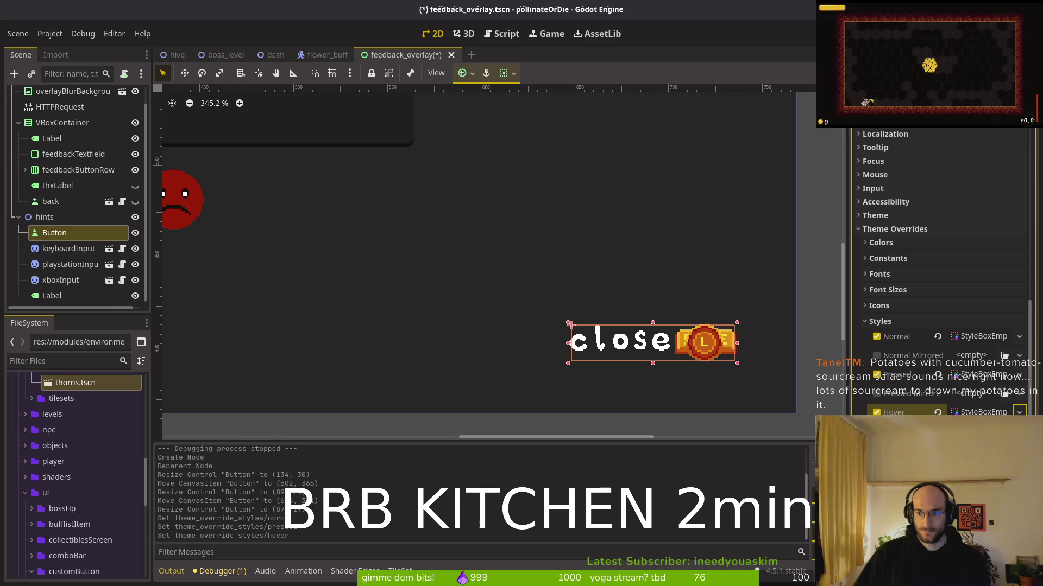
click(1019, 450)
click(1002, 439)
click(1019, 466)
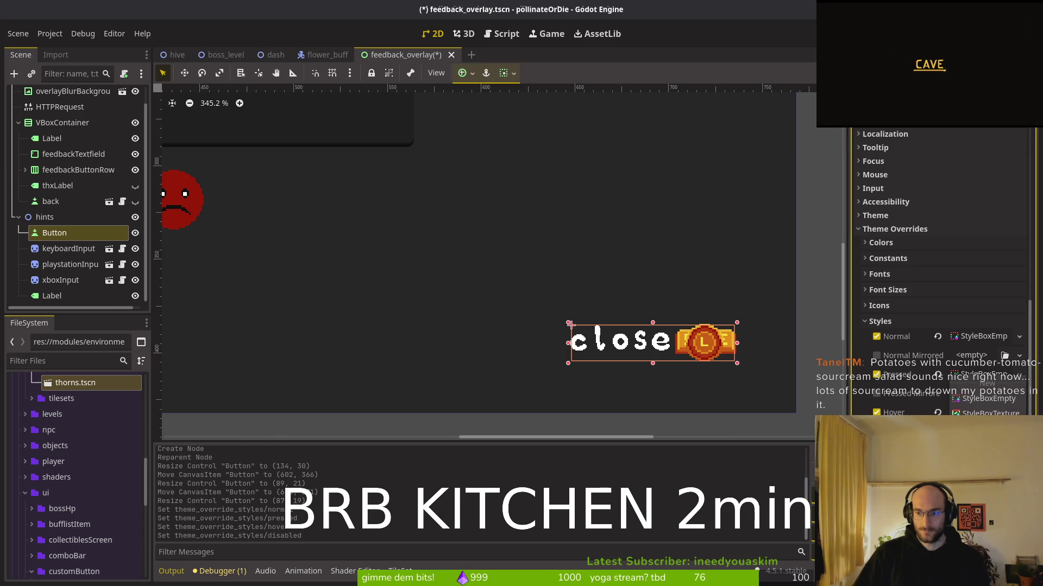
click(987, 399)
key(ctrl+s)
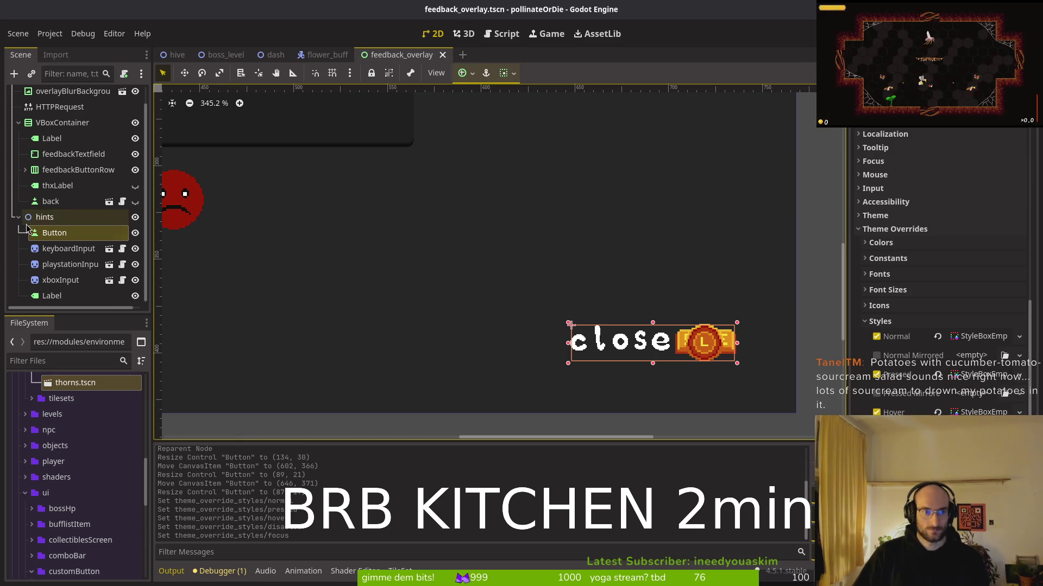
Step: Rename the button to backButton, save the scene, and open the project folder in Neovim with 'v .'
double_click(42, 233)
text(backBu)
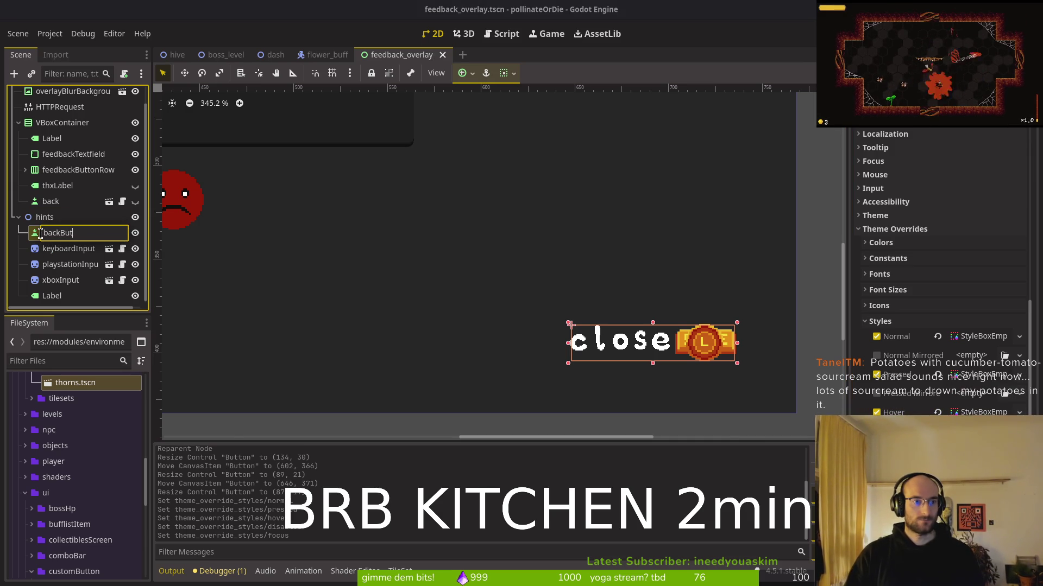
text(tton)
key(Return)
key(ctrl+s)
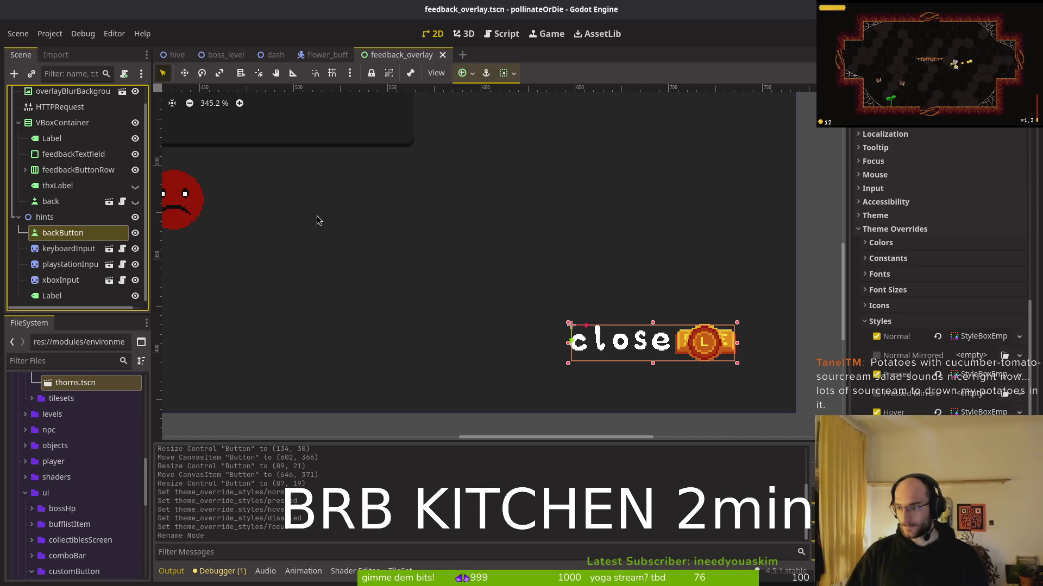
key(alt+Tab)
key(Return)
text(v .)
key(Return)
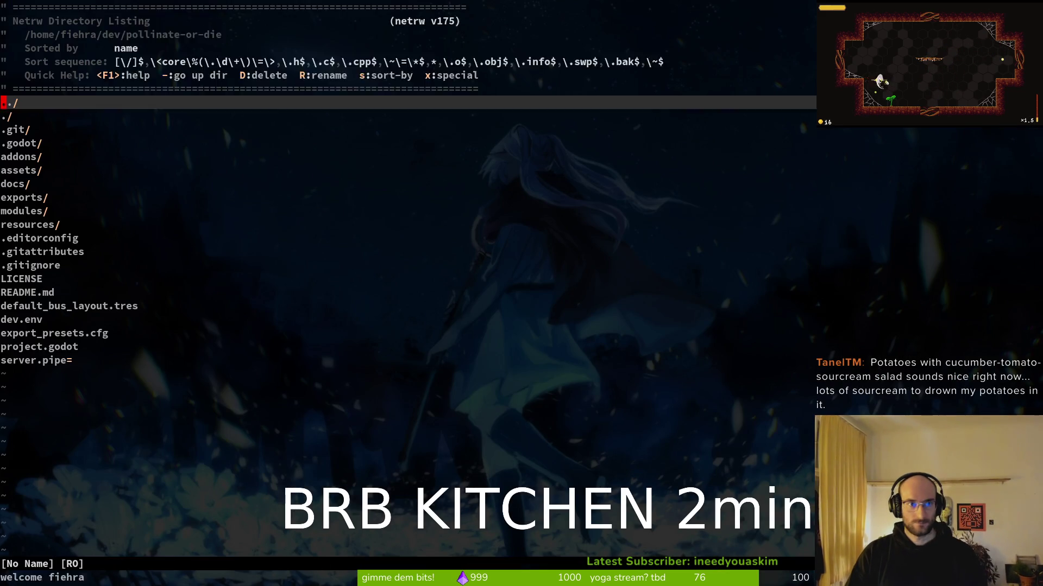
Step: Use Neovim's file finder to open feedback_overlay.tscn, then feedback_overlay.gd
key(space)
key(f)
key(f)
text(fedovert)
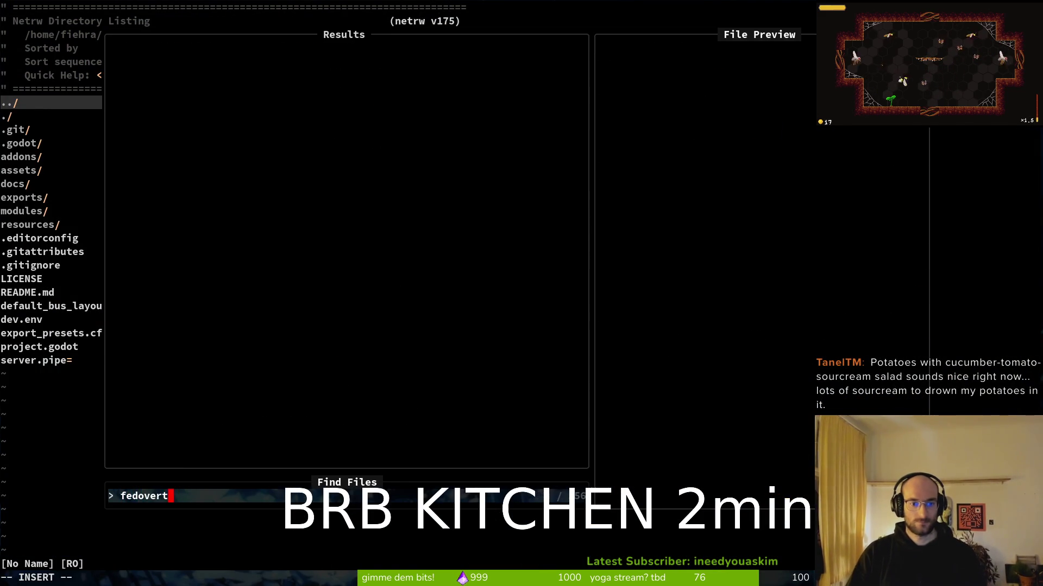
key(Return)
key(space)
key(f)
key(f)
text(feebo)
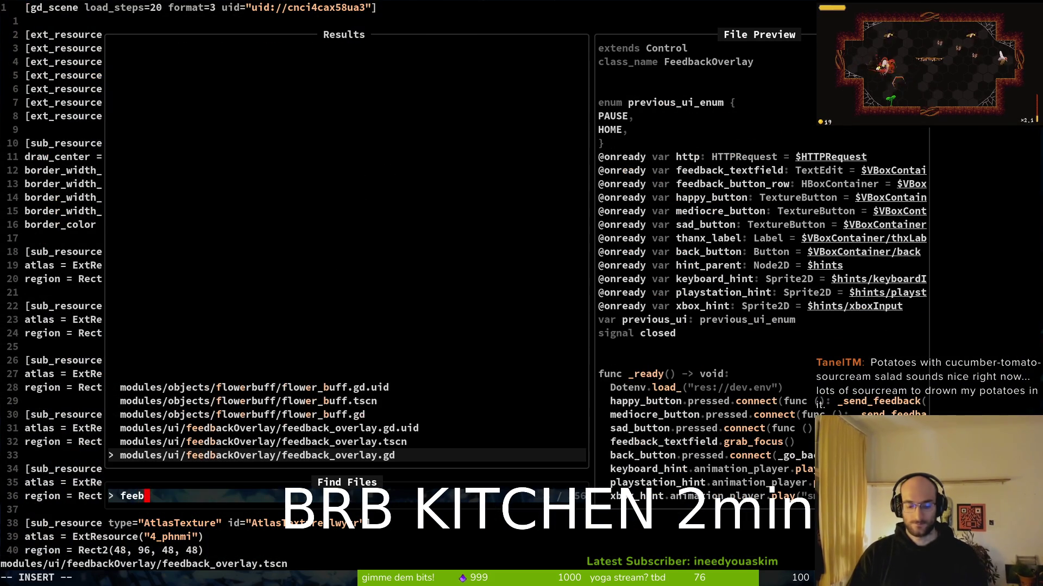
key(Return)
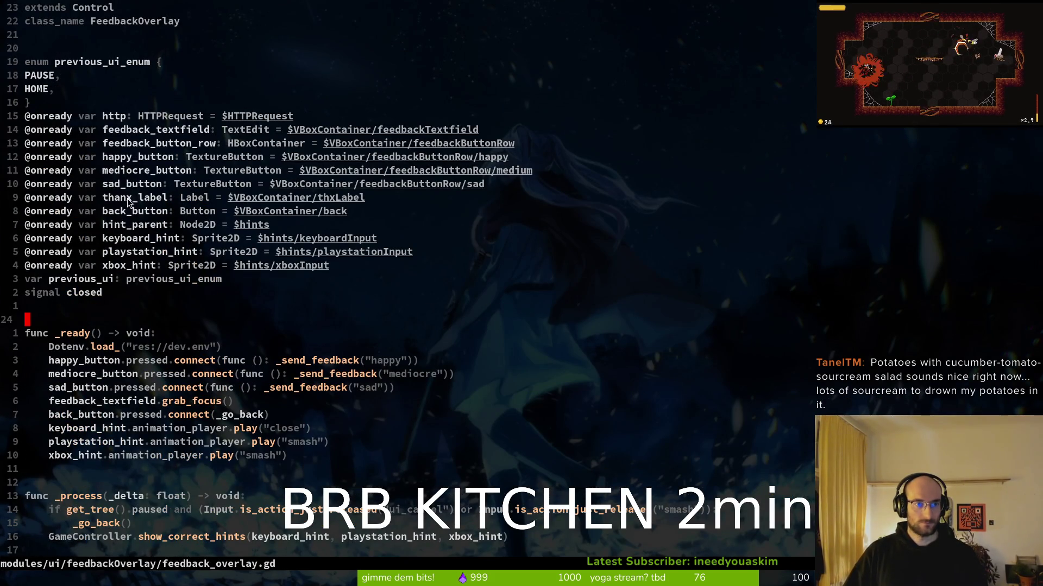
key(alt+Tab)
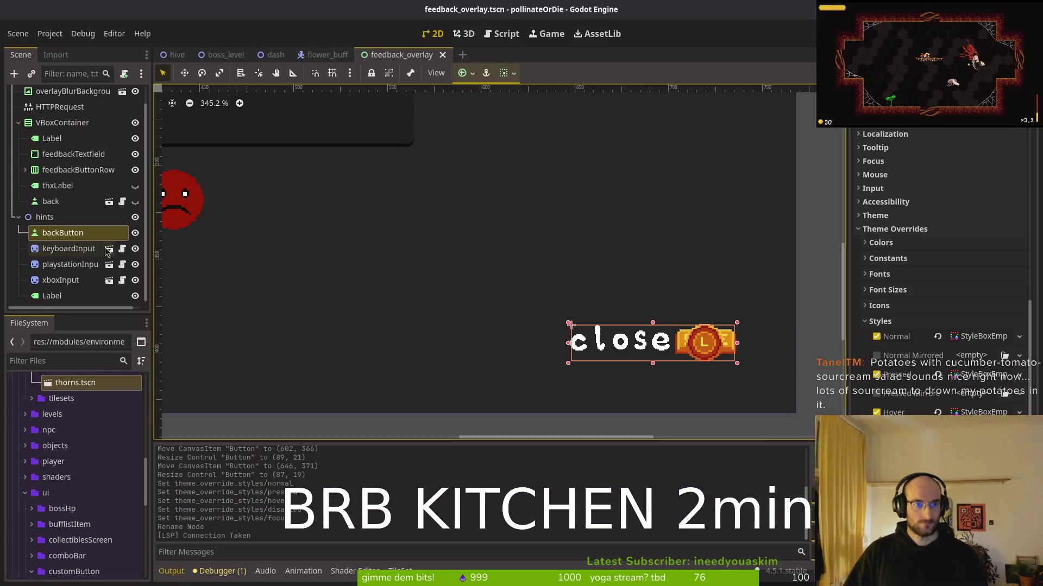
Step: Delete the old back node under VBoxContainer and save the feedback overlay scene
click(136, 202)
scroll(309, 216, down, 5)
click(83, 201)
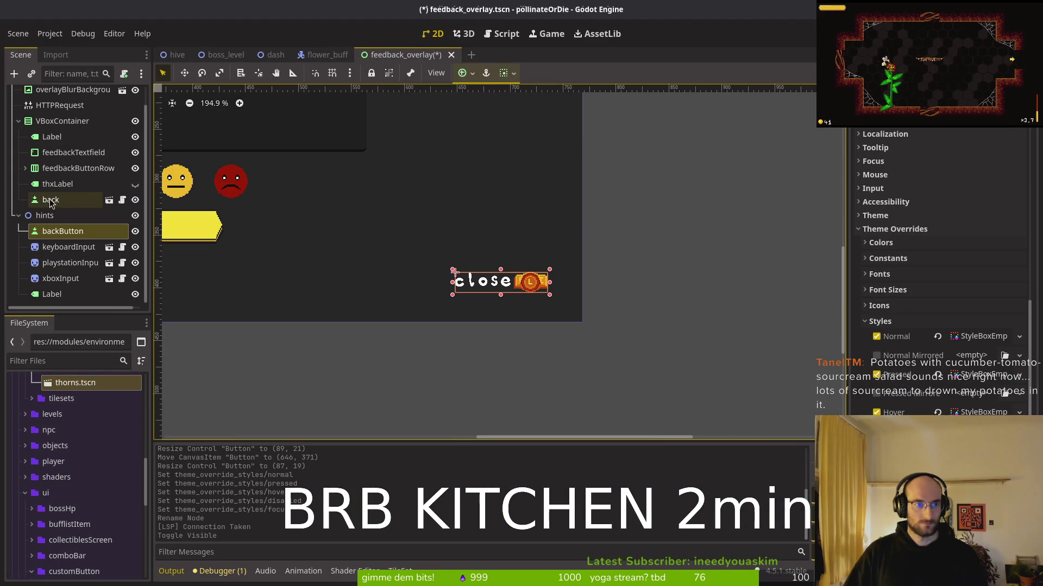
key(Delete)
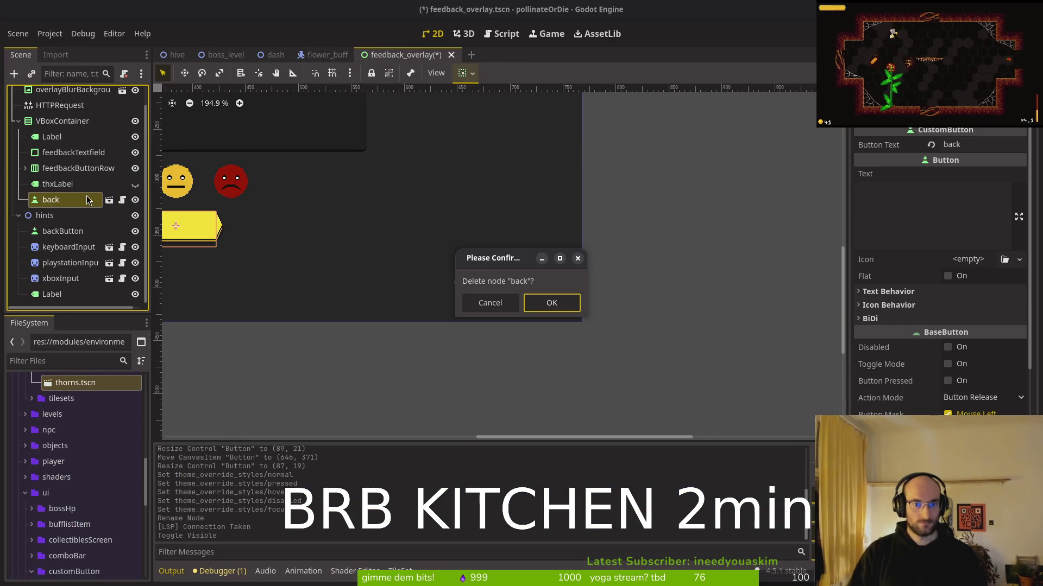
click(489, 303)
drag(323, 271, 493, 293)
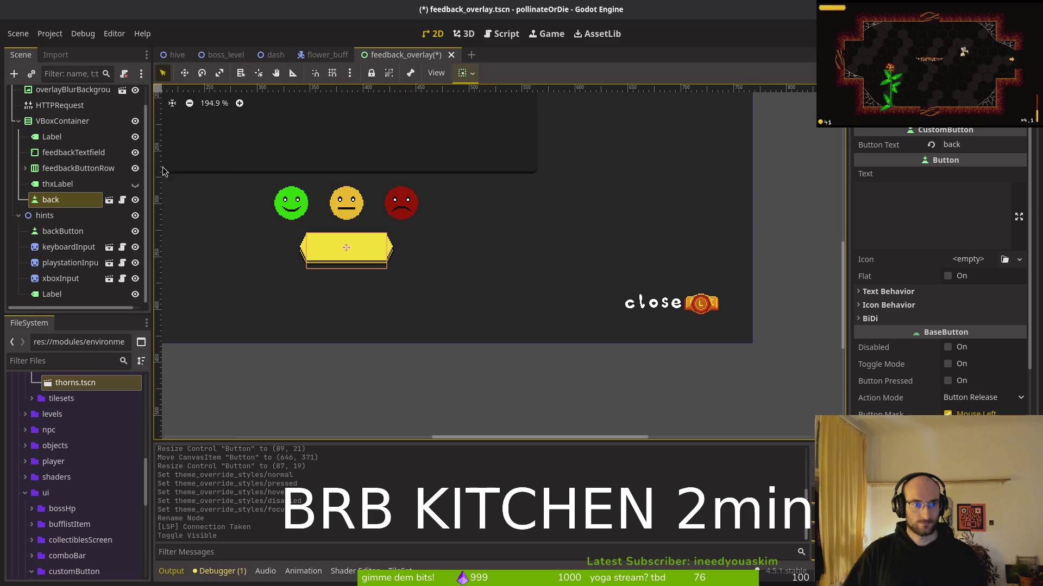
click(135, 199)
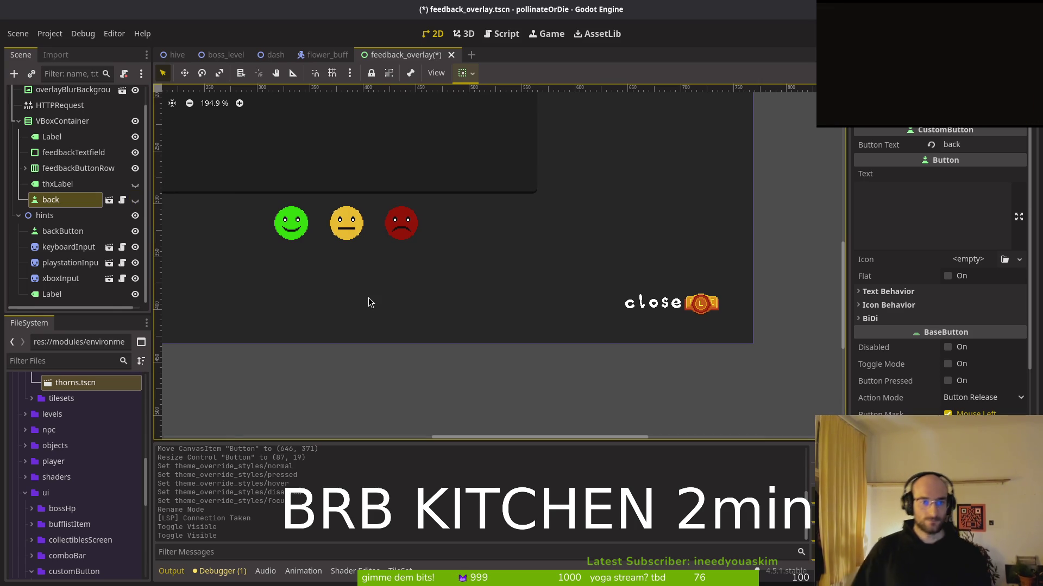
click(114, 184)
click(109, 199)
key(Delete)
key(Return)
key(ctrl+s)
Step: Rename backButton under hints to 'back'
click(80, 237)
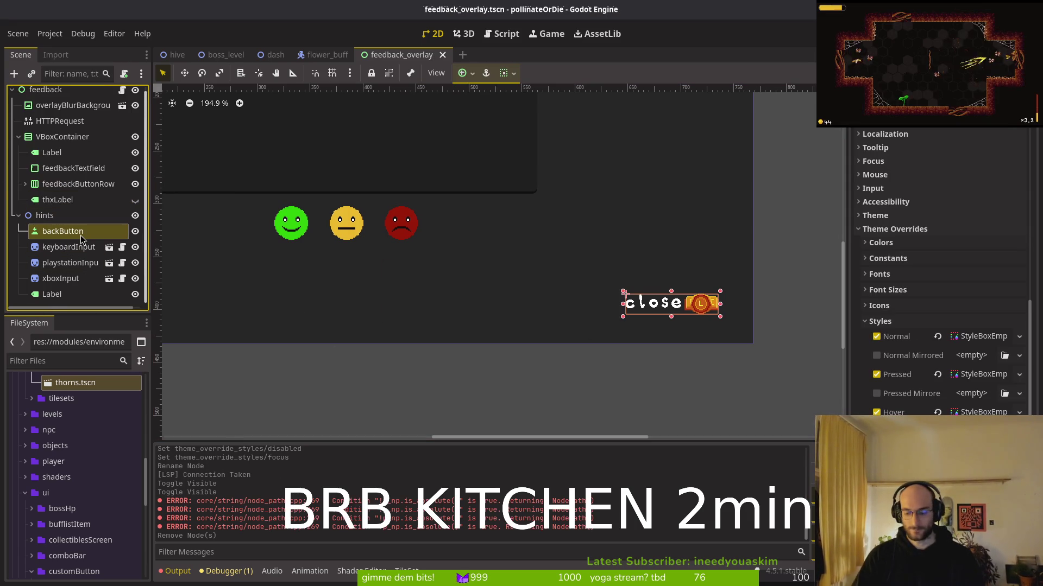
double_click(80, 235)
text(b)
key(BackSpace)
text(ack)
key(Return)
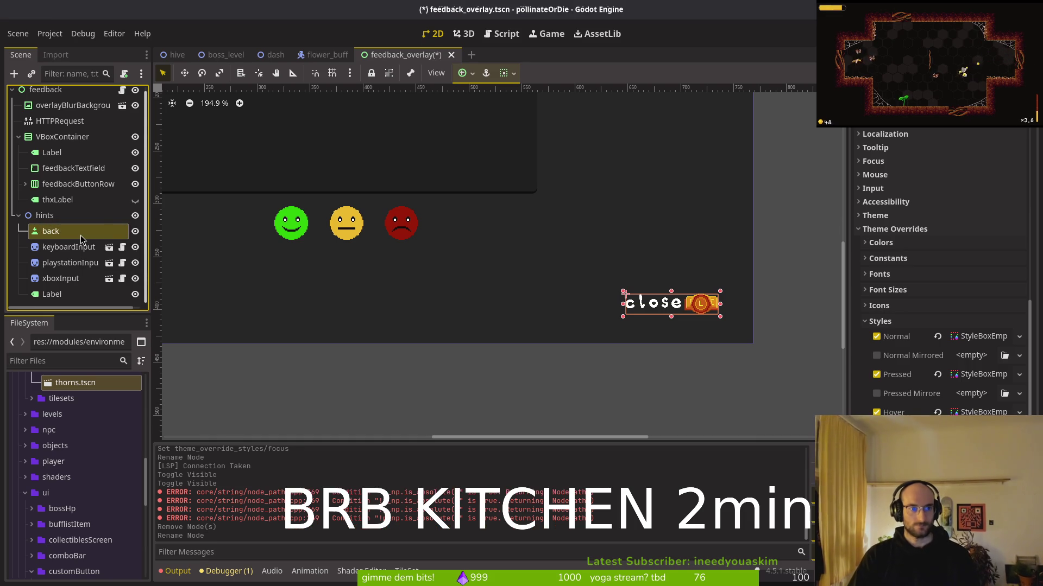
key(alt+Tab)
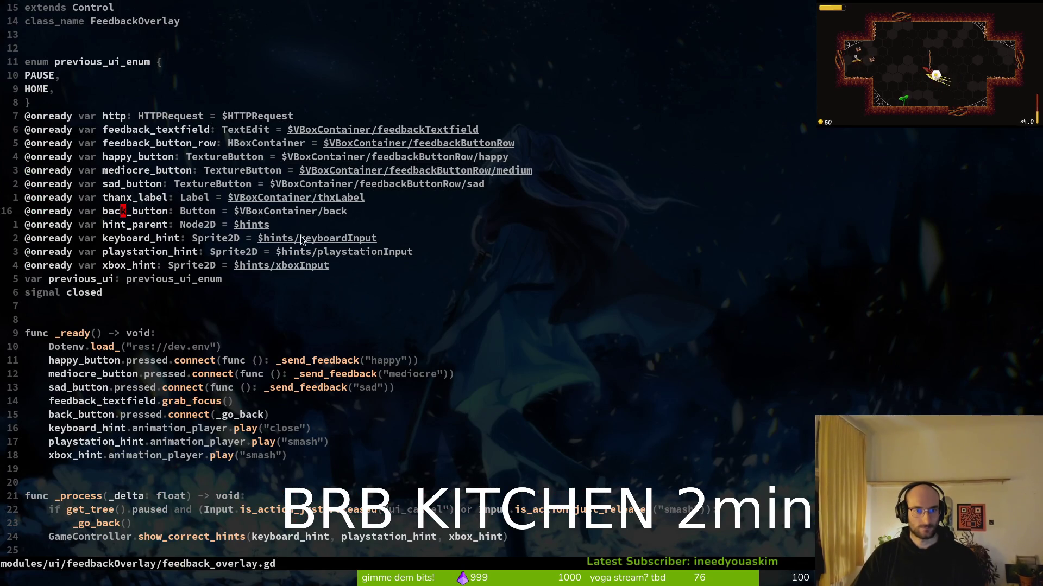
Step: Change the back_button path on line 16 to $hints/back and save feedback_overlay.gd
click(272, 212)
key(c)
key(t)
key(slash)
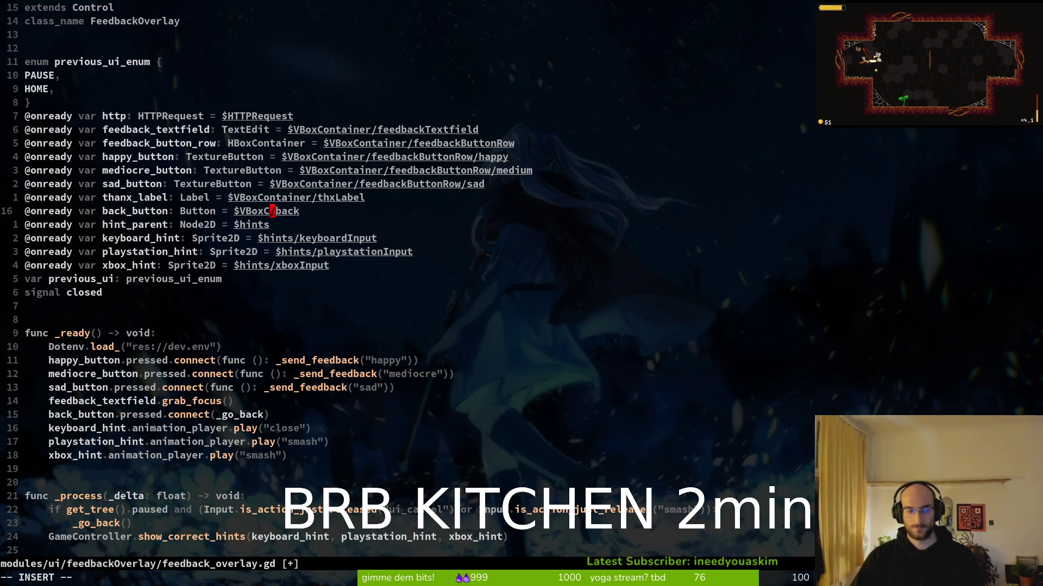
key(BackSpace)
key(BackSpace)
text(hints)
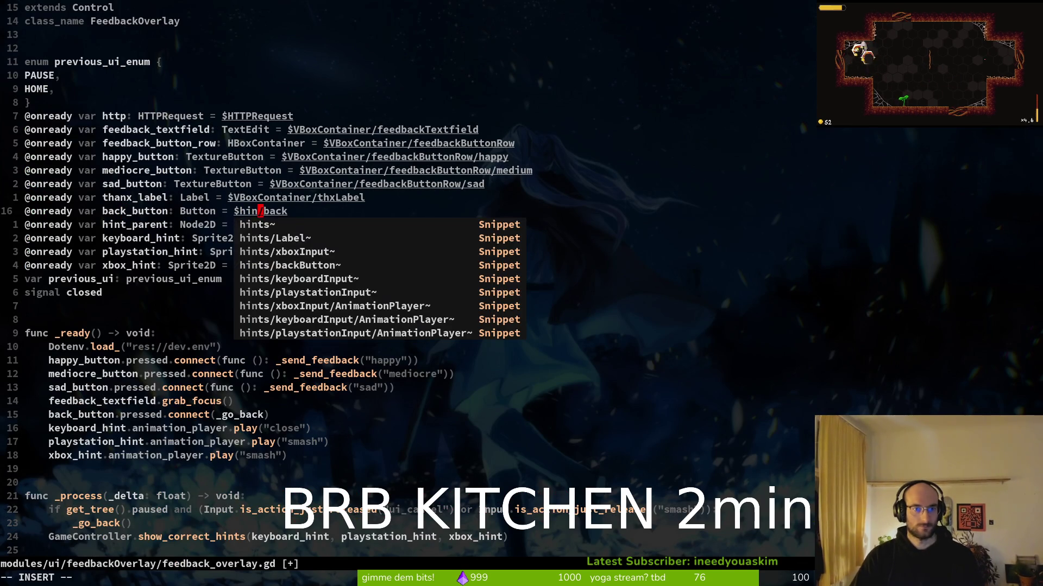
key(Right)
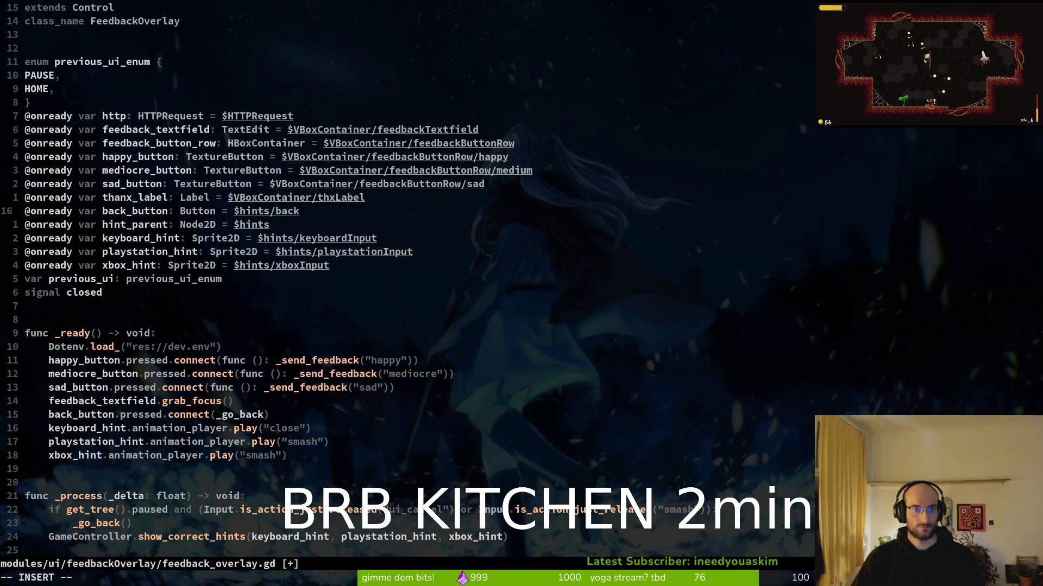
text(/)
key(Escape)
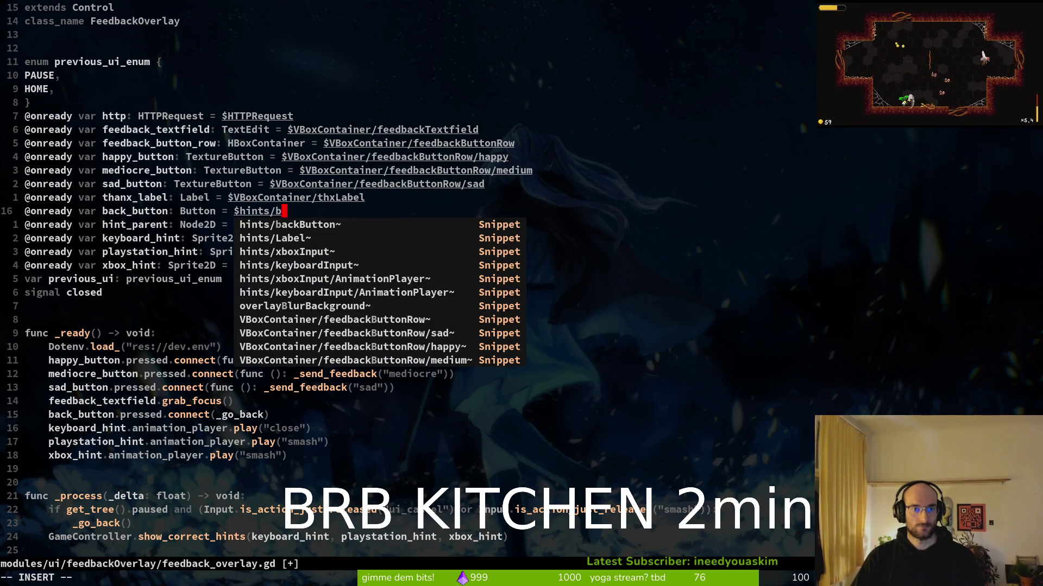
key(Tab)
key(Escape)
text(:w)
key(Return)
Step: Save the feedback overlay scene in Godot and launch the game with F5
key(alt+Tab)
key(alt+Tab)
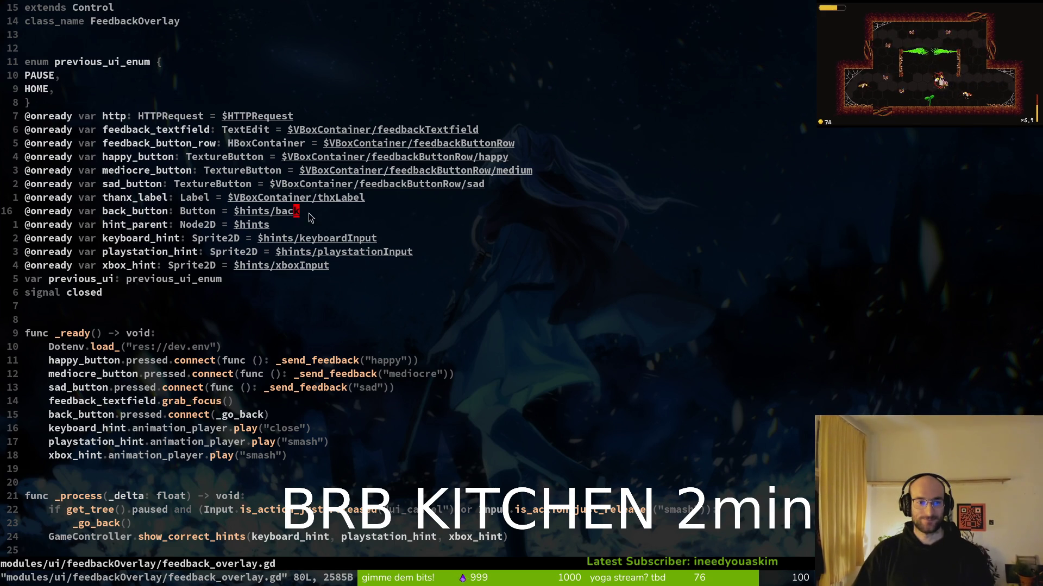
key(alt+Tab)
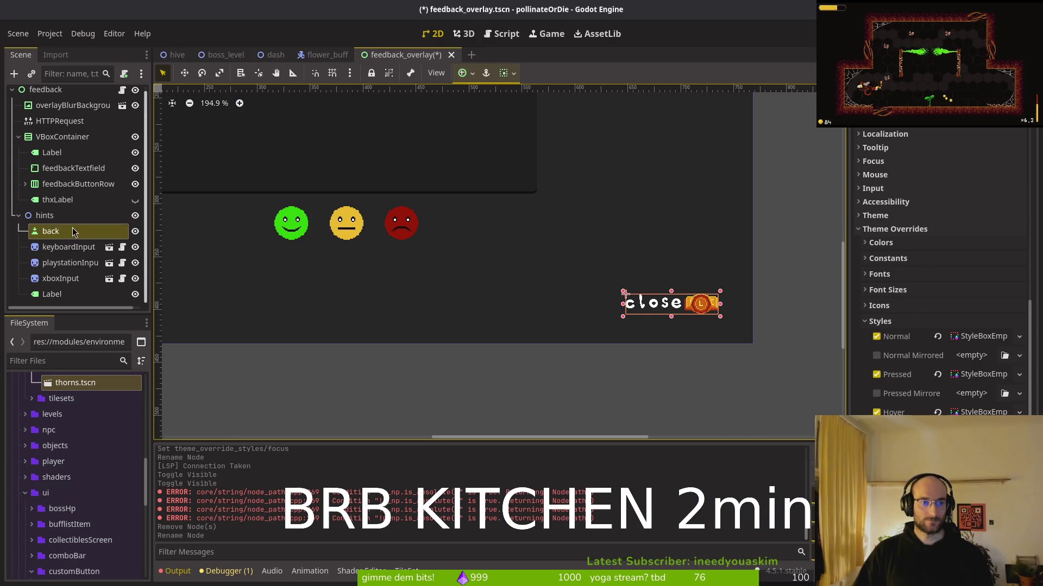
key(ctrl+s)
key(ctrl+s)
key(alt+Tab)
key(alt+Tab)
key(ctrl+s)
click(17, 142)
key(alt+Tab)
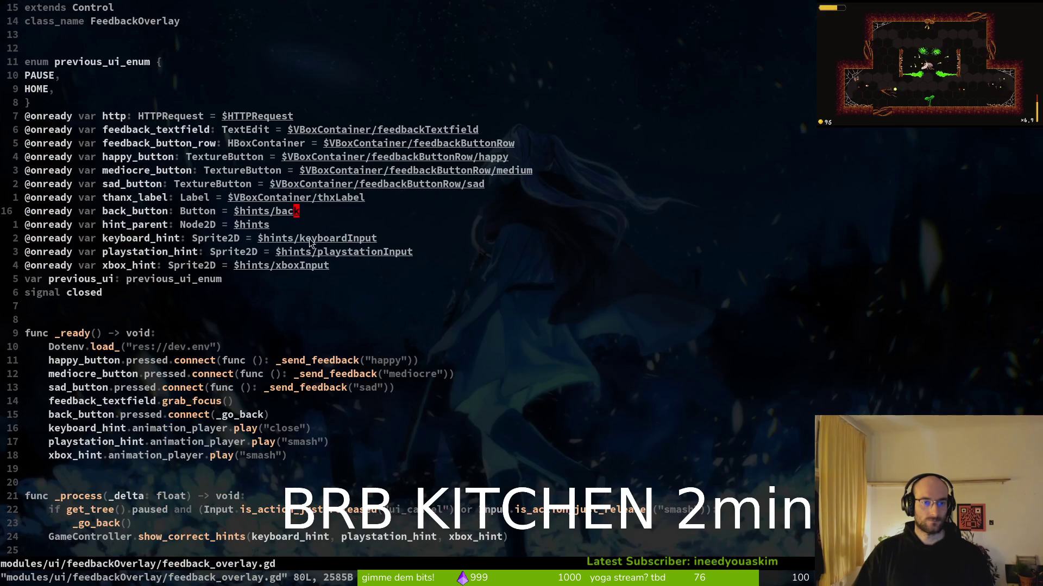
scroll(196, 389, down, 1)
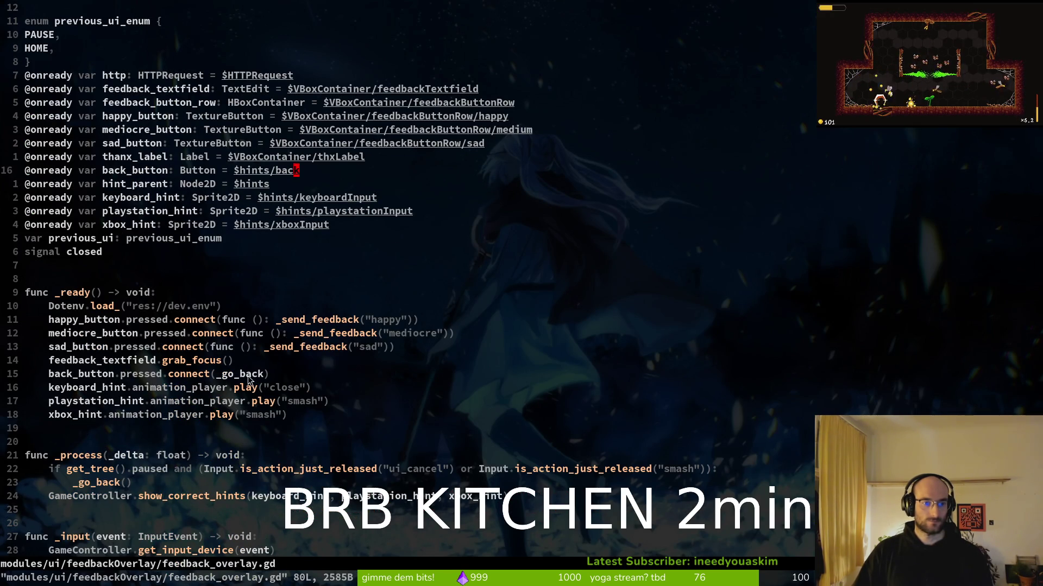
key(alt+Tab)
key(F5)
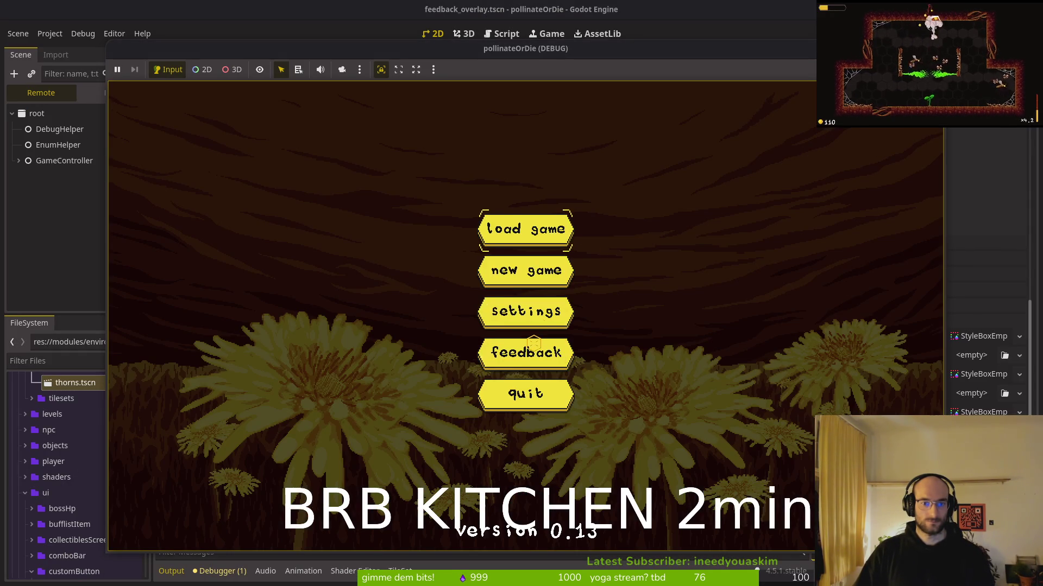
Step: Open and close the feedback overlay from the main menu three times, then stop the game
click(532, 344)
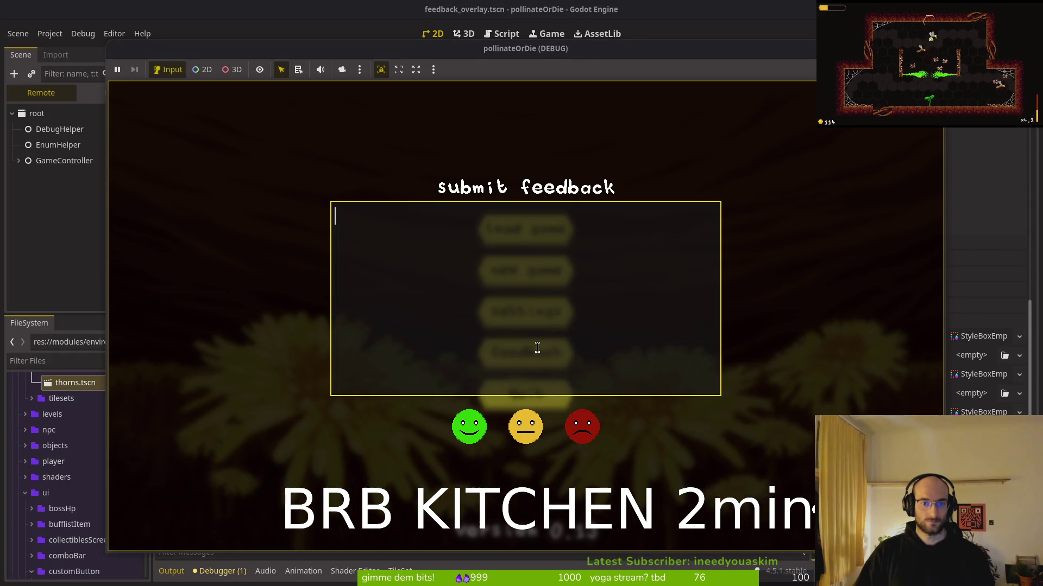
key(Escape)
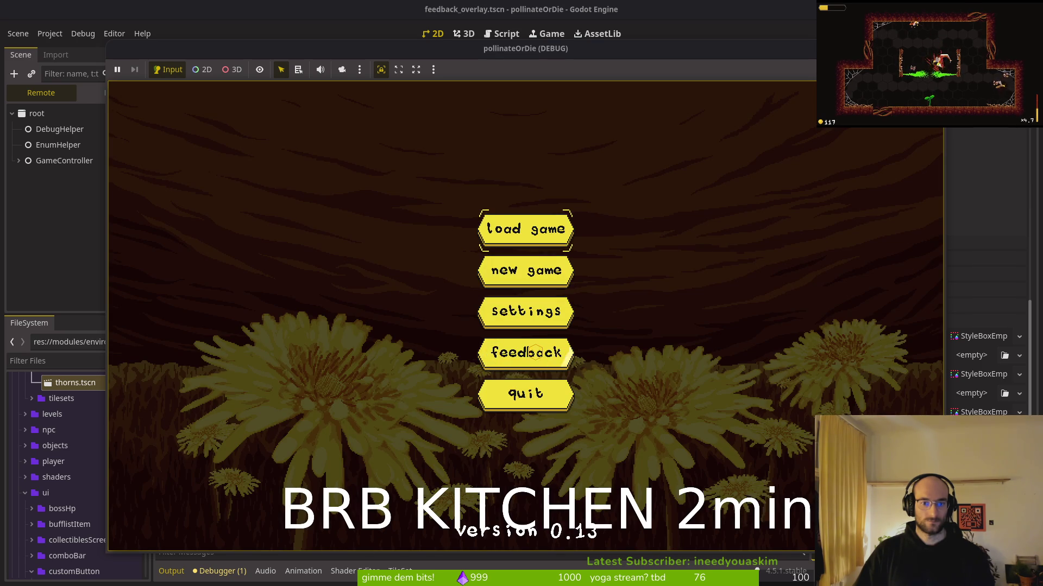
click(526, 352)
key(Escape)
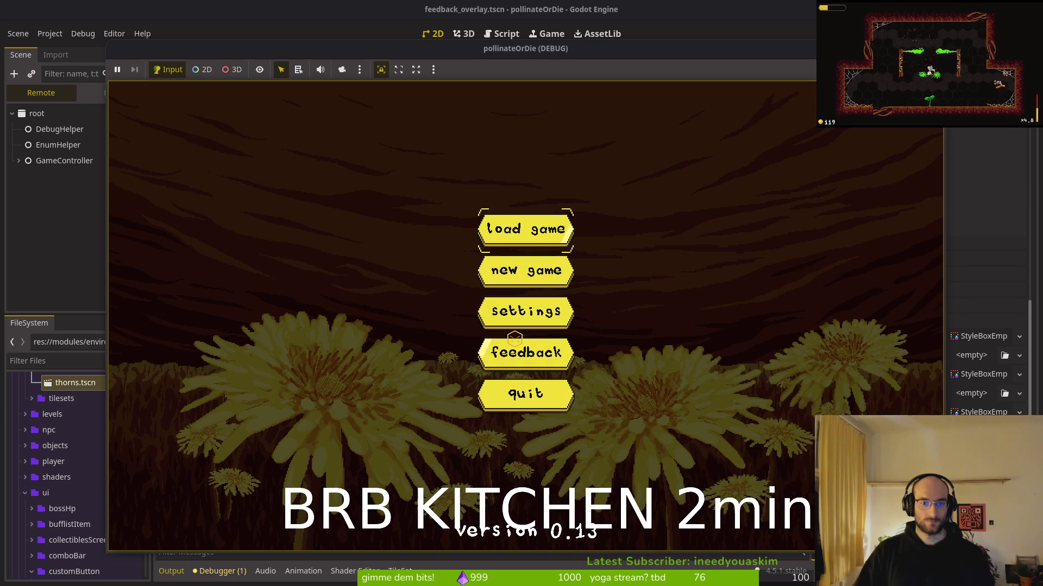
click(515, 352)
key(Escape)
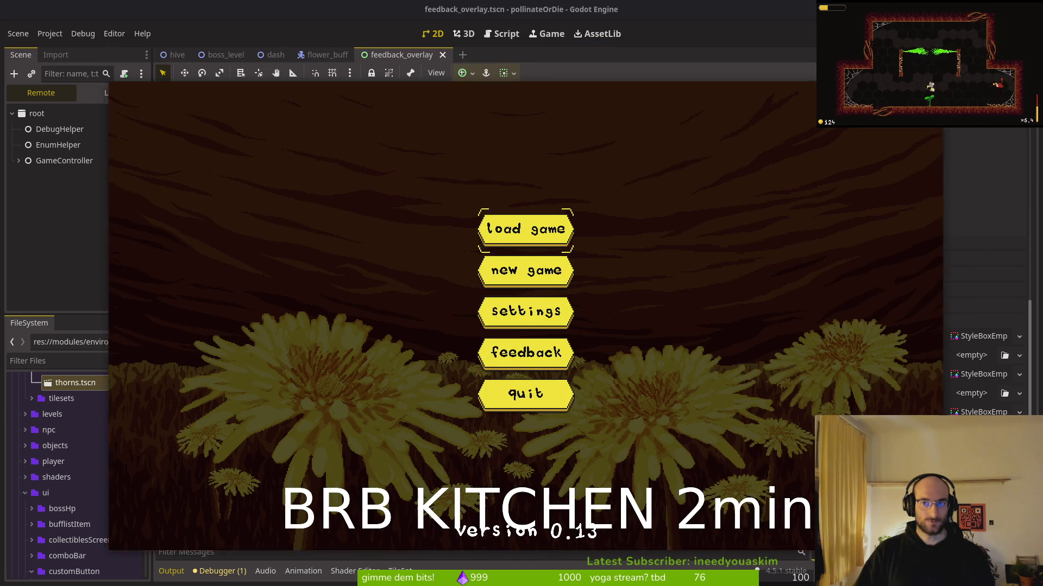
key(F8)
click(19, 158)
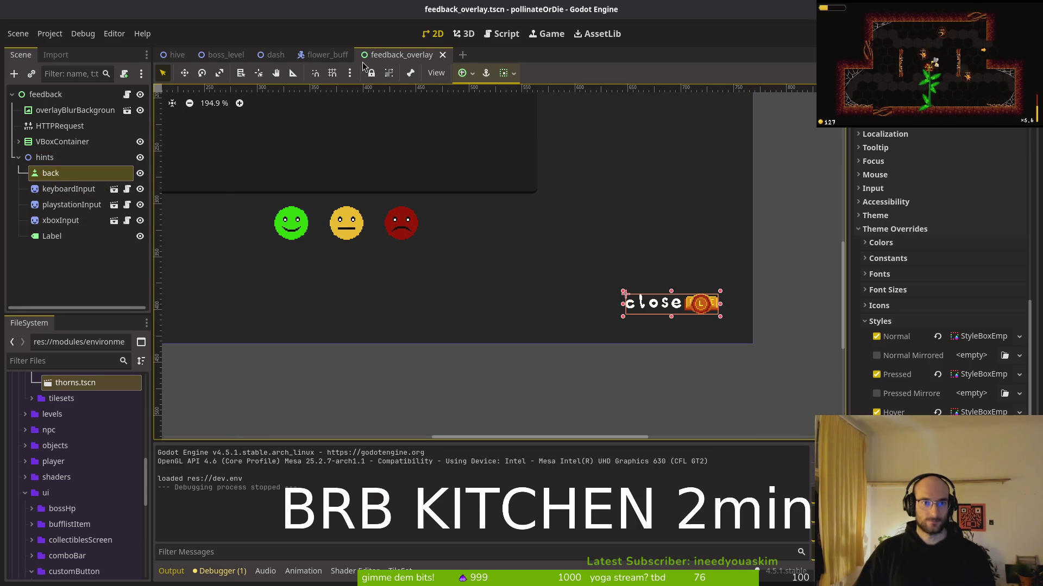
Step: Open settingsOverlay.tscn, paste the back button under its hints node, and save
key(shift+alt+o)
text(sttingsoverlay)
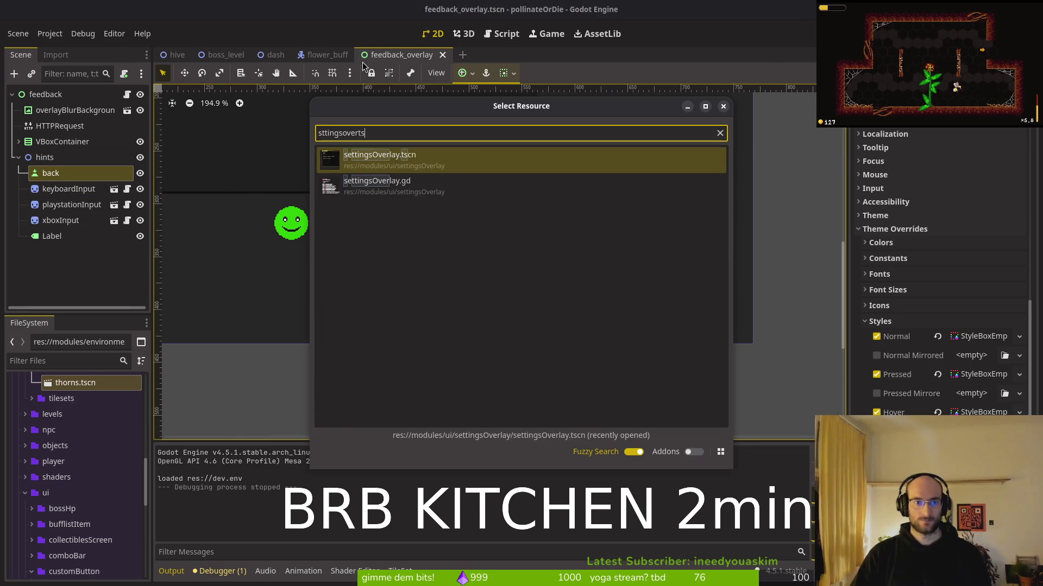
key(Return)
click(18, 141)
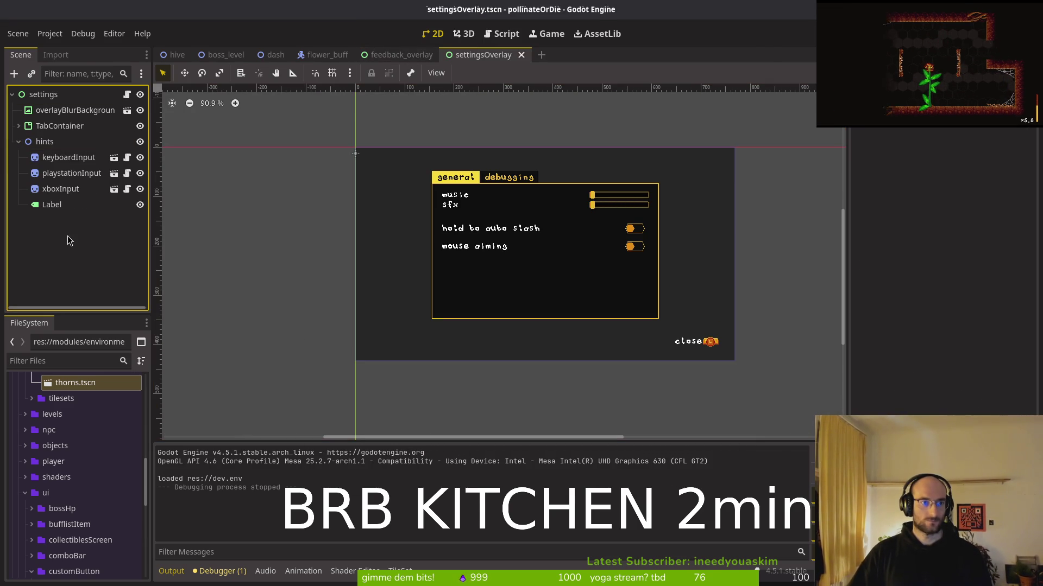
key(ctrl+v)
drag(38, 220, 46, 148)
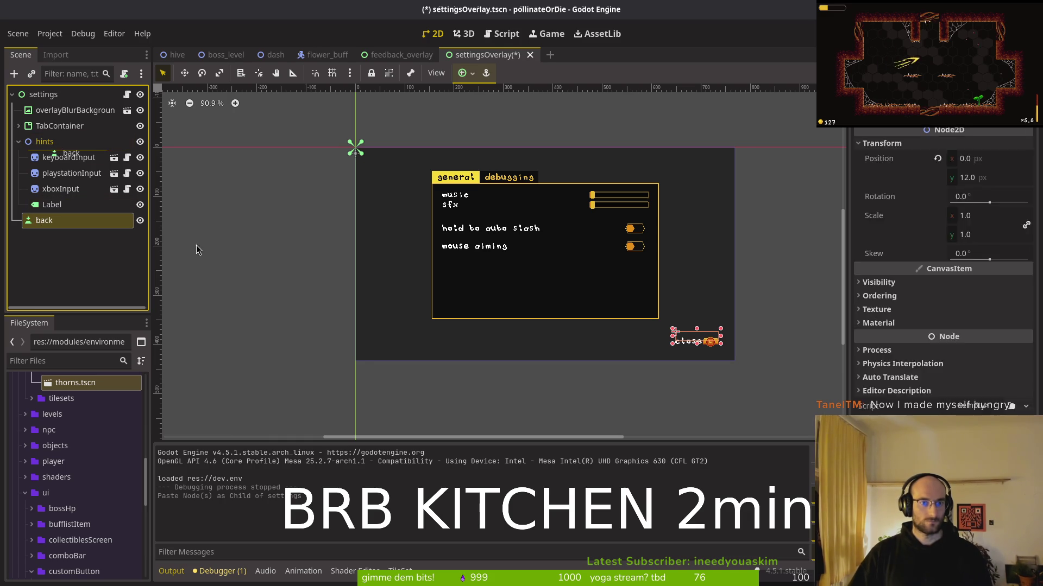
key(ctrl+s)
Step: Inspect the back button's layout properties in the feedback scene and re-save the settings scene
scroll(715, 339, up, 1)
scroll(715, 339, up, 13)
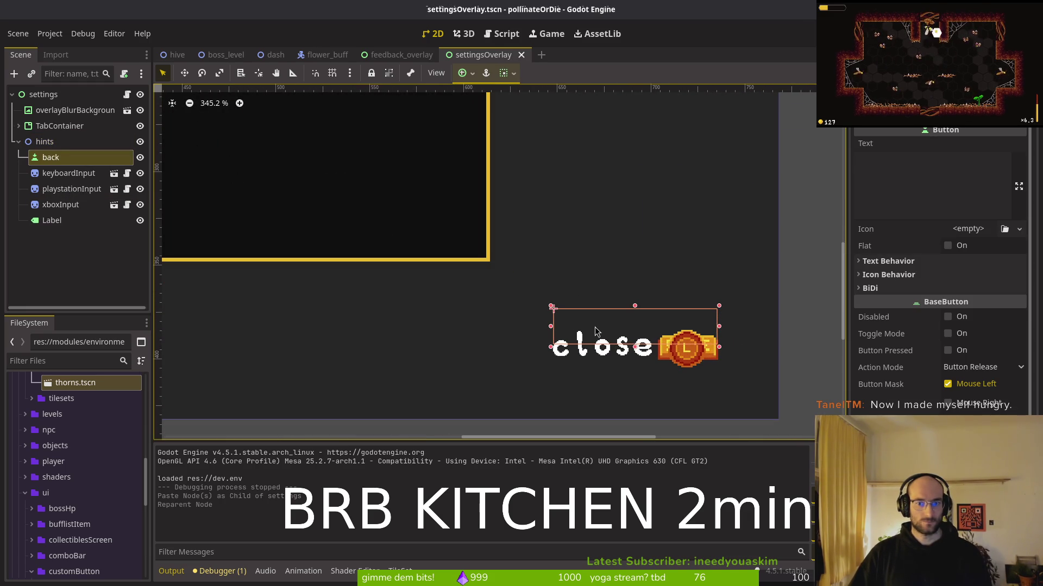
click(398, 55)
scroll(663, 298, down, 6)
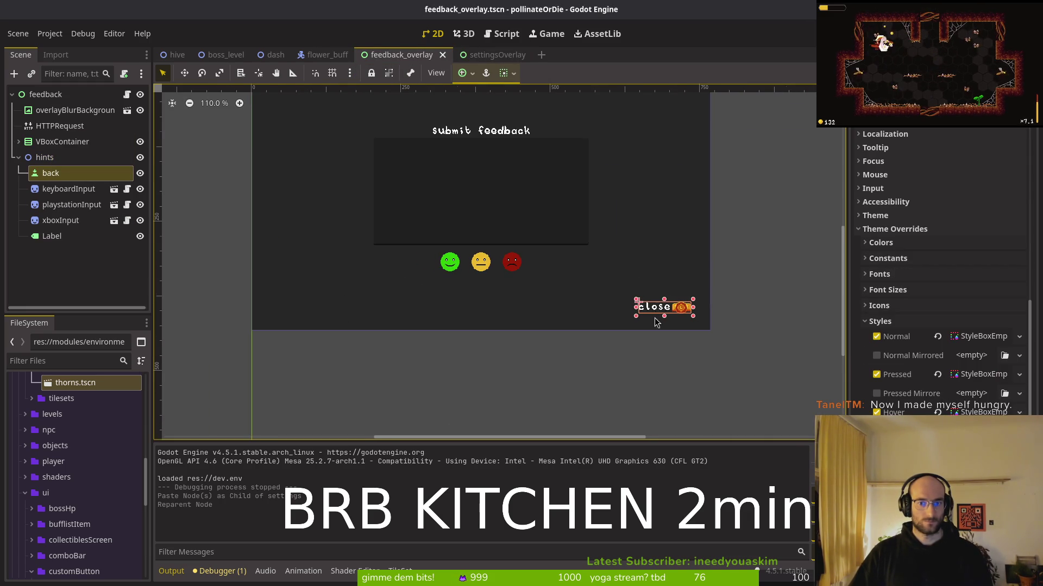
scroll(880, 324, up, 3)
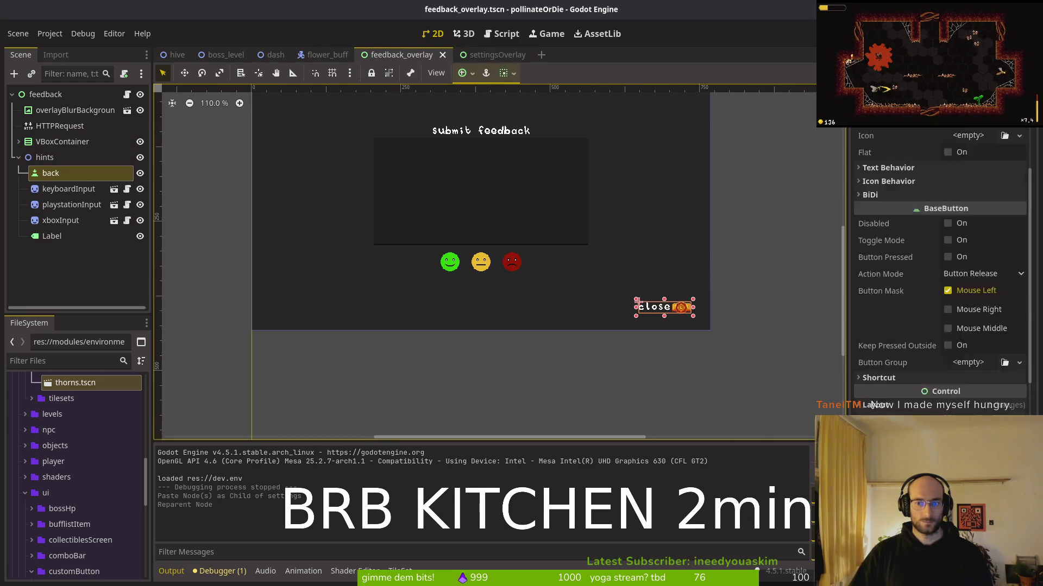
scroll(891, 359, up, 3)
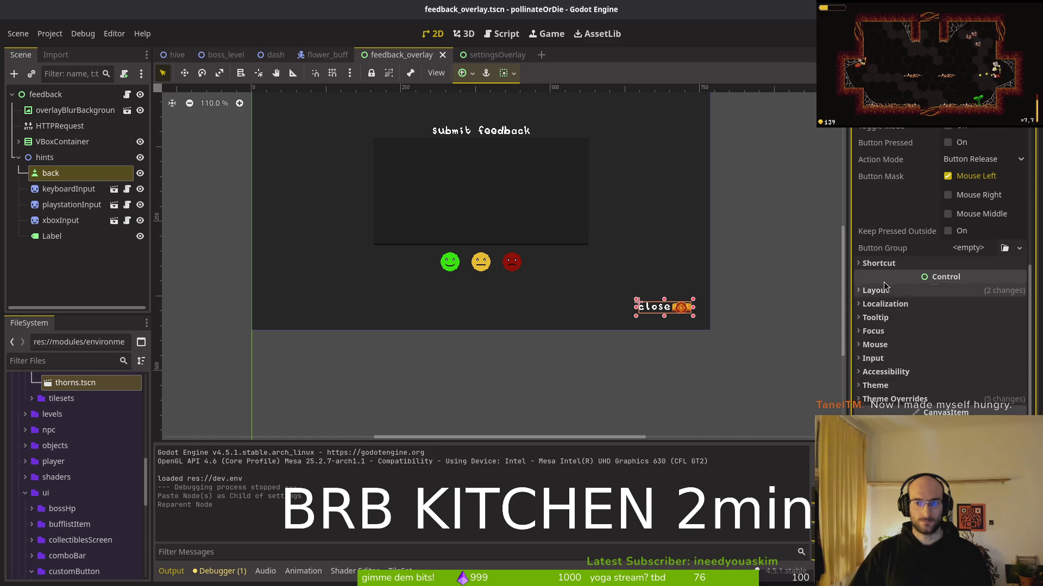
click(918, 290)
scroll(972, 348, down, 3)
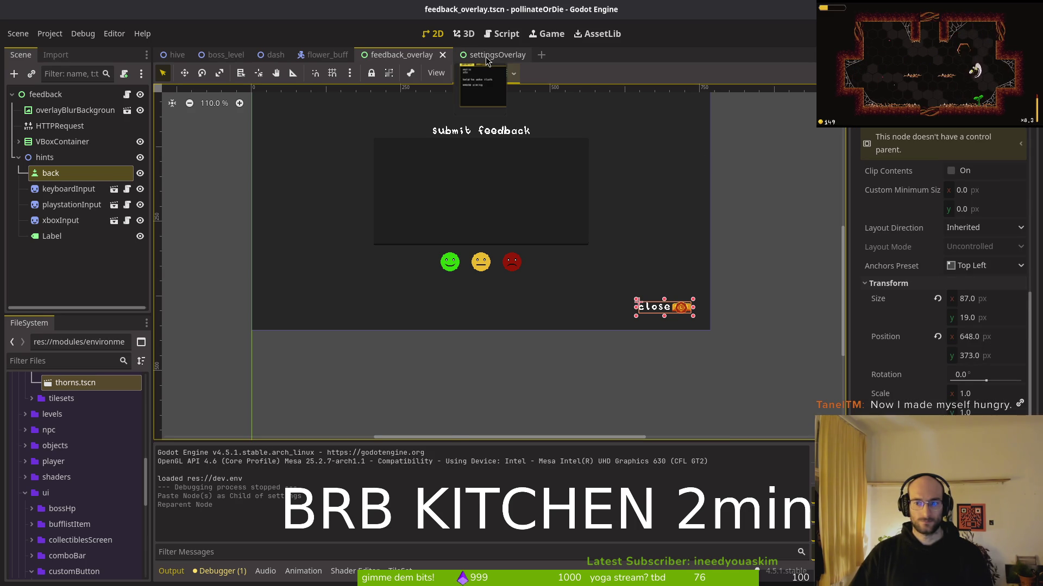
click(487, 58)
scroll(901, 378, down, 5)
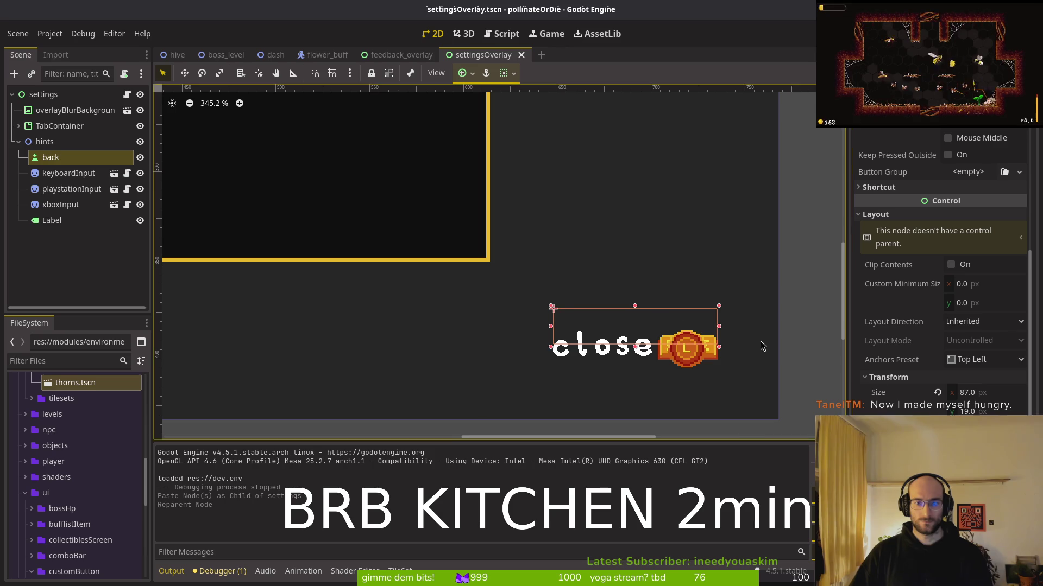
scroll(629, 331, down, 5)
key(ctrl+s)
Step: Compare both scenes' hints groups and select the feedback hints group through Label
mouse_move(383, 211)
mouse_down()
mouse_move(433, 396)
mouse_move(449, 312)
mouse_up()
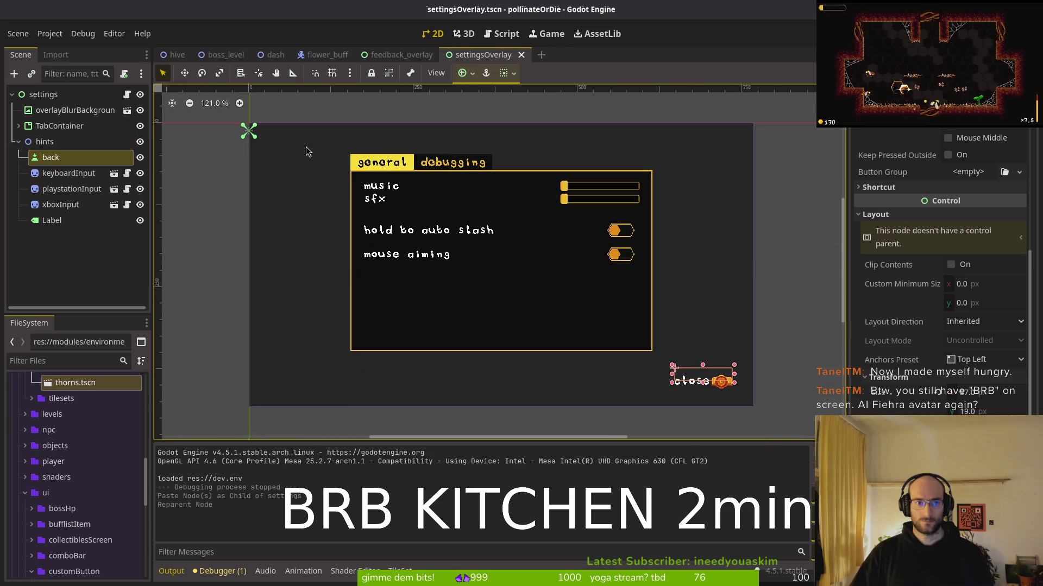
click(81, 141)
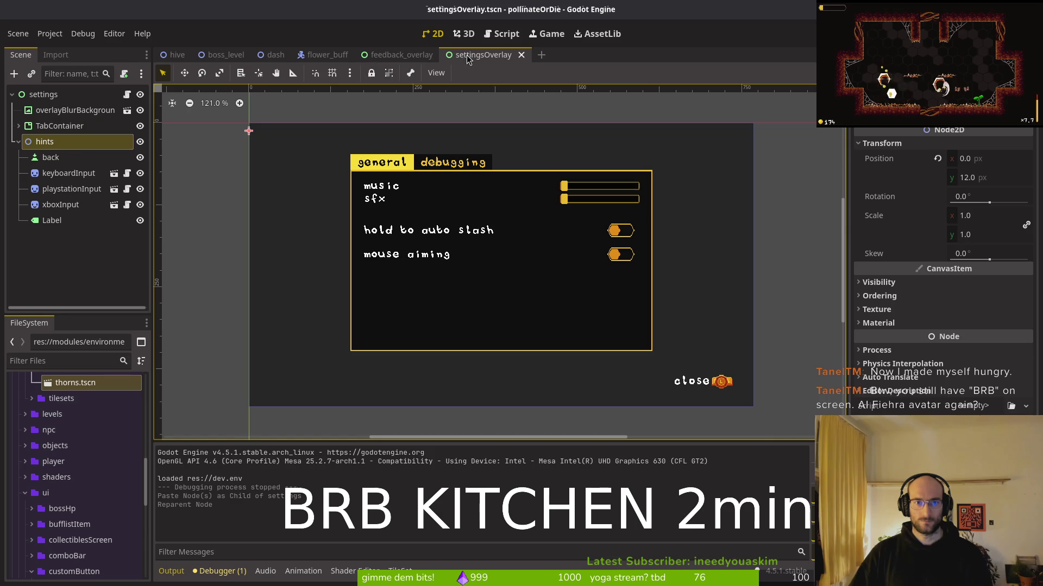
click(402, 54)
click(81, 157)
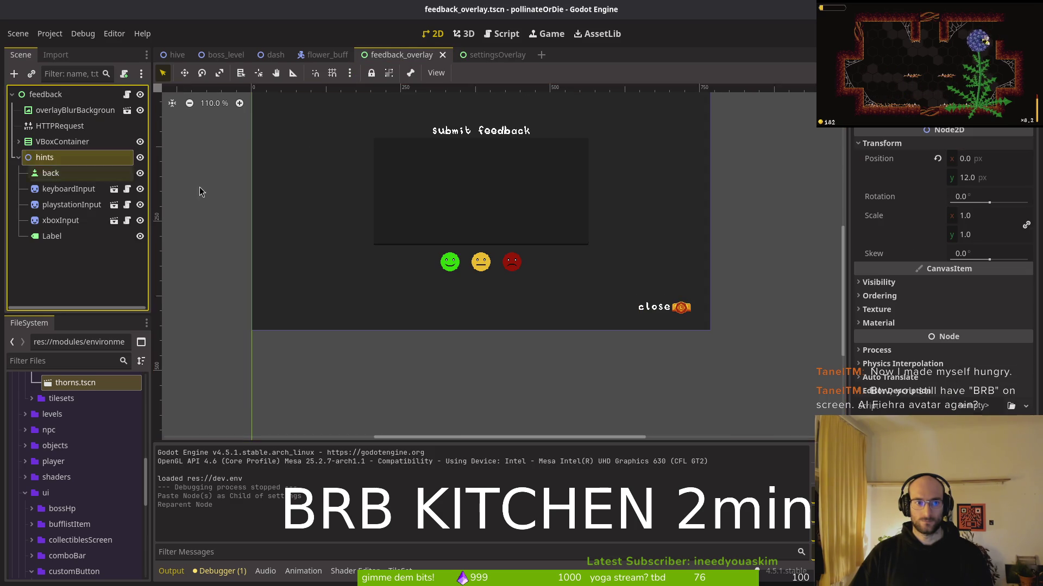
drag(363, 314, 367, 318)
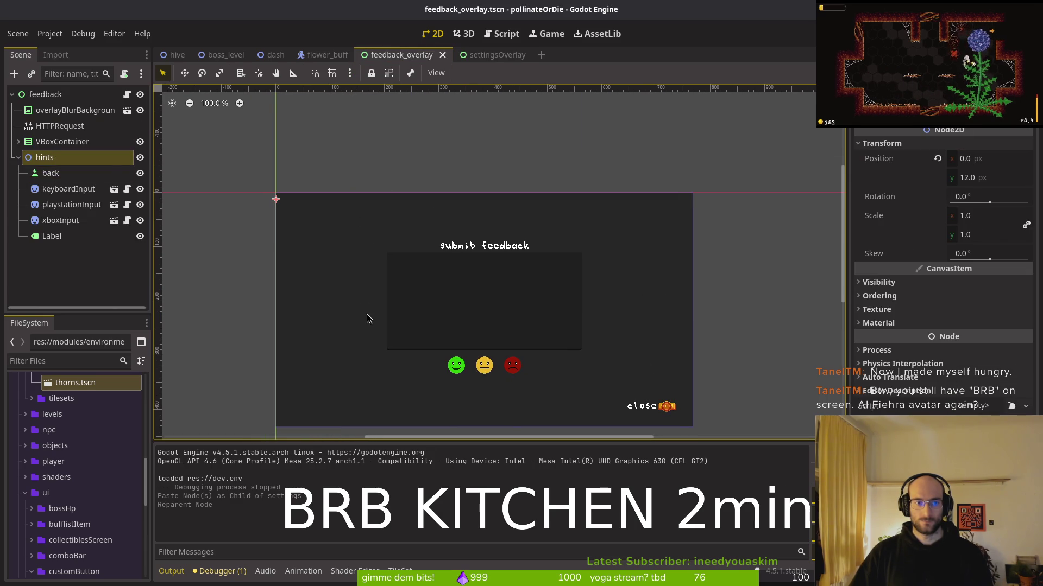
click(51, 172)
click(487, 55)
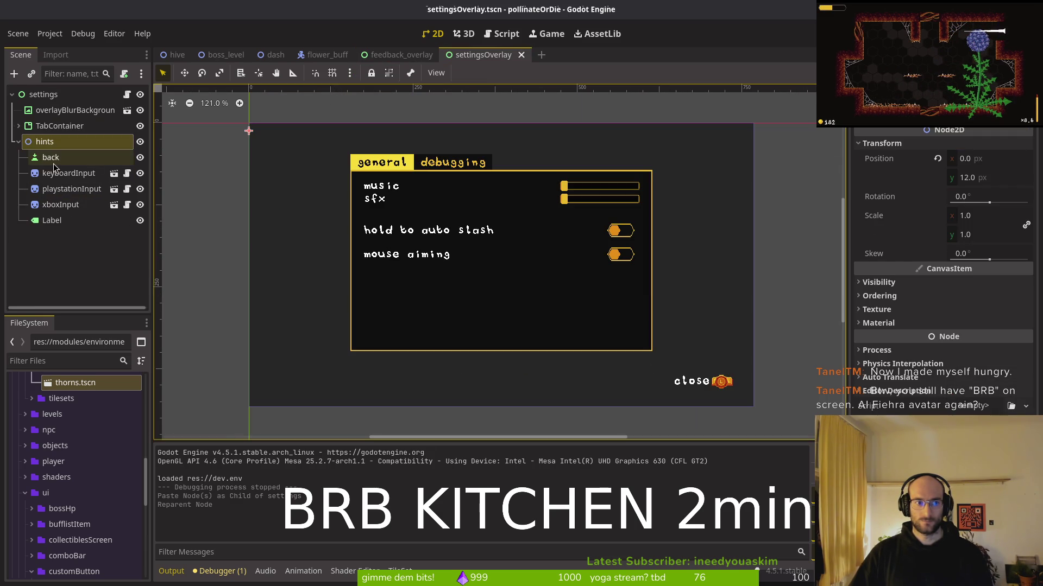
scroll(690, 380, up, 7)
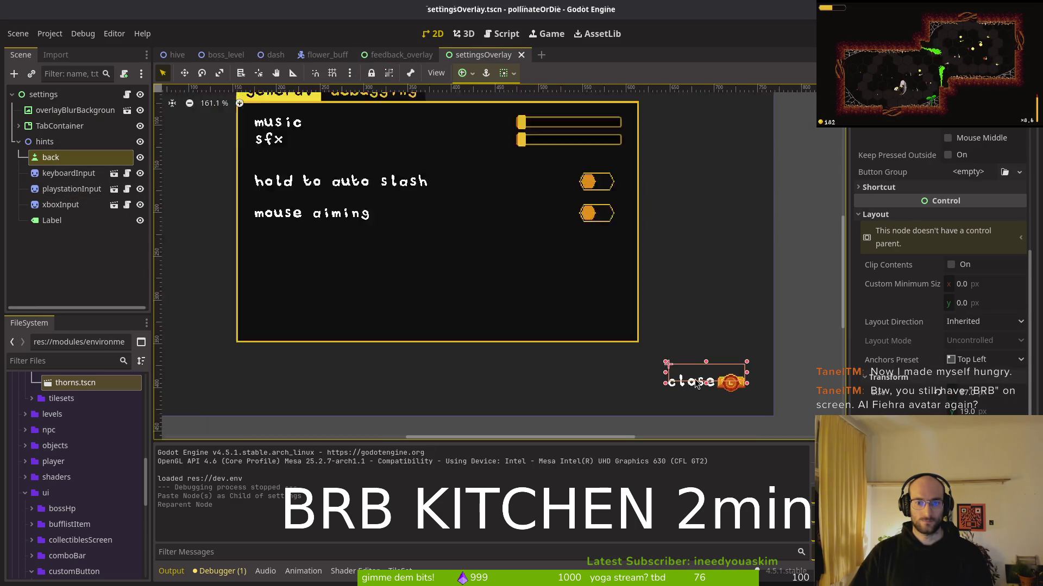
scroll(599, 296, down, 1)
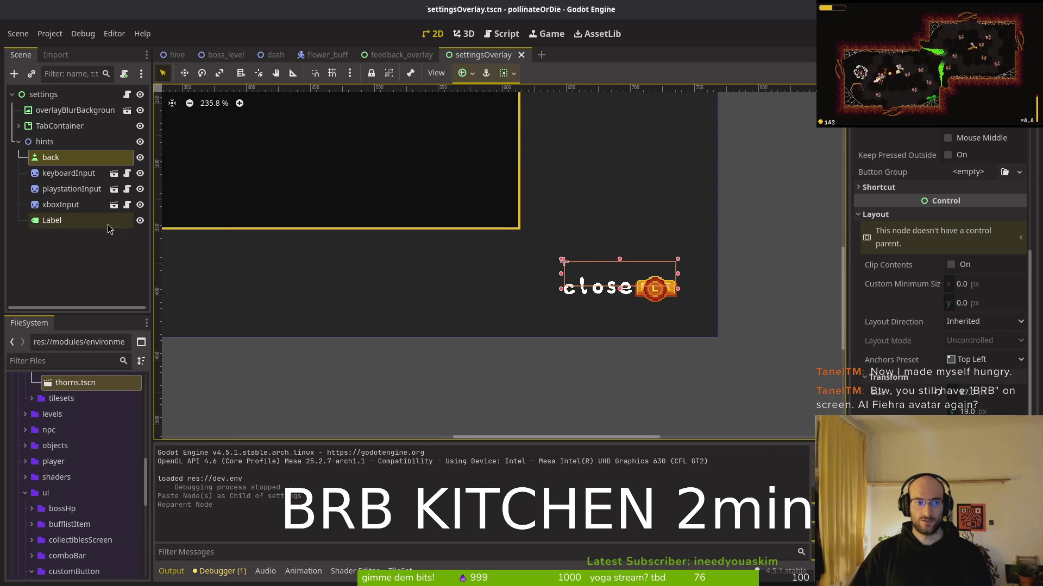
scroll(549, 251, down, 4)
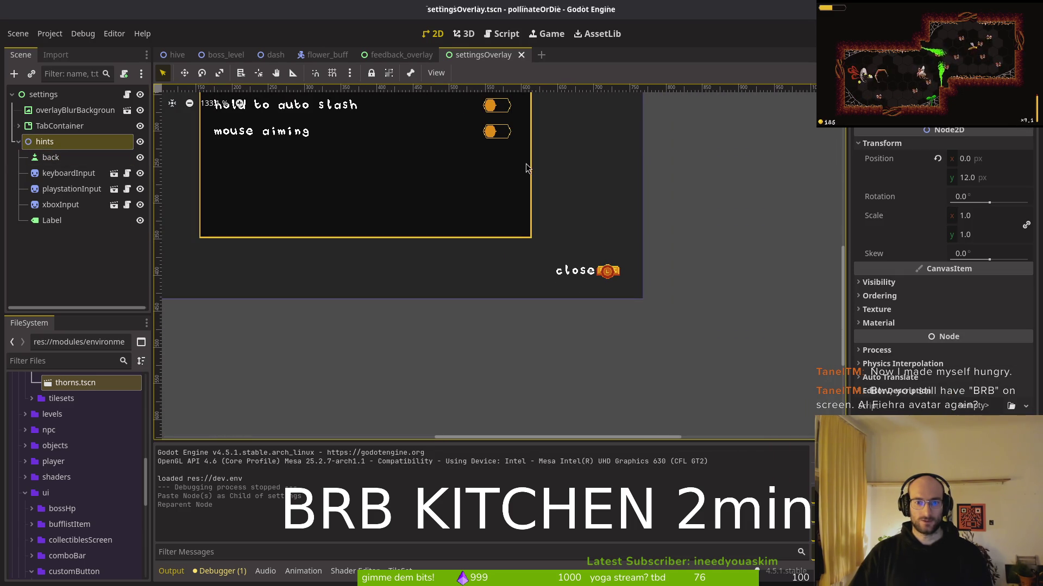
click(415, 56)
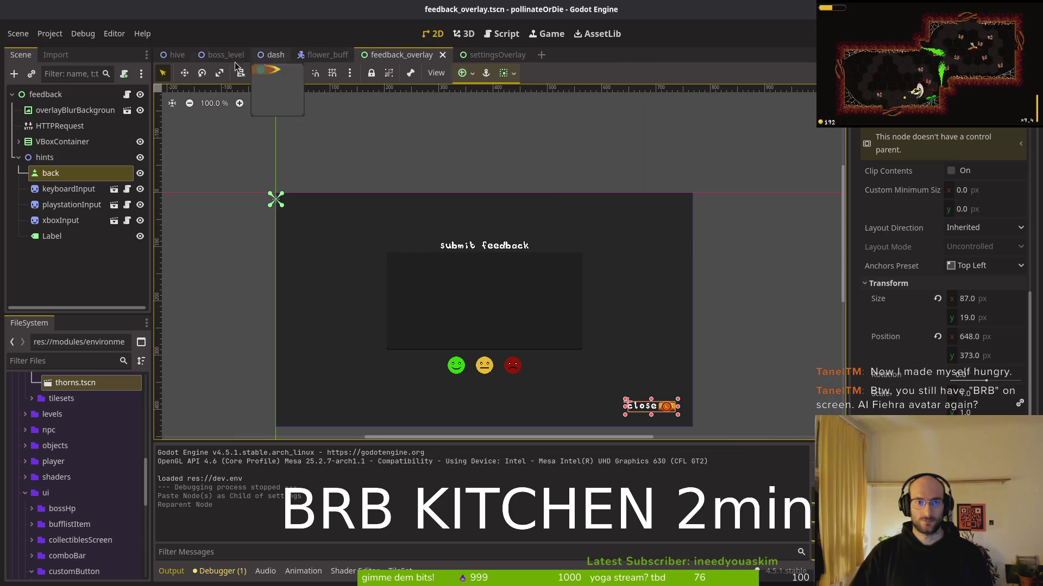
click(45, 157)
shift+click(51, 236)
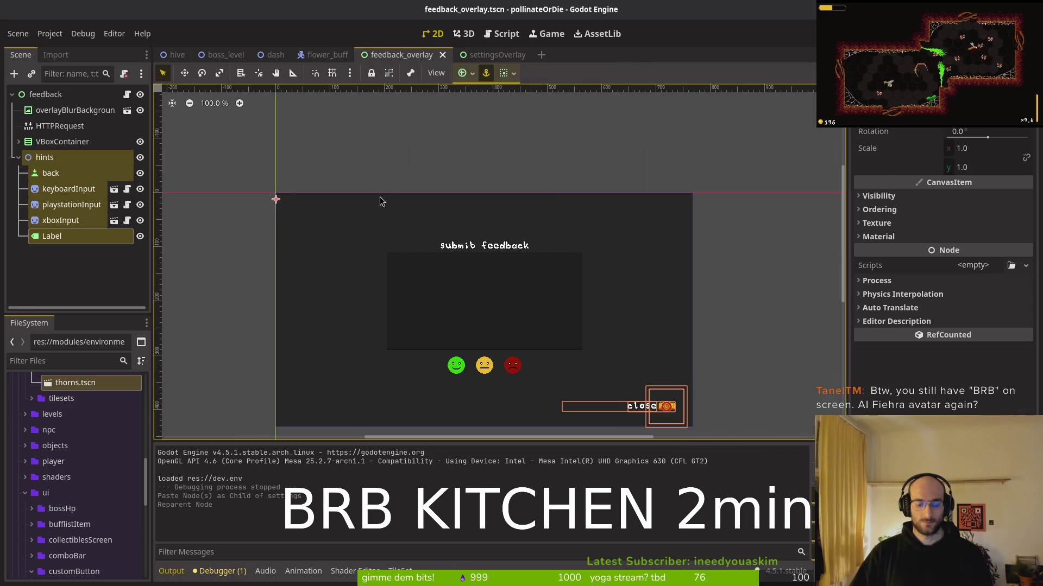
Step: Replace the settings overlay's old hints group with the copied one and save
click(489, 55)
click(60, 142)
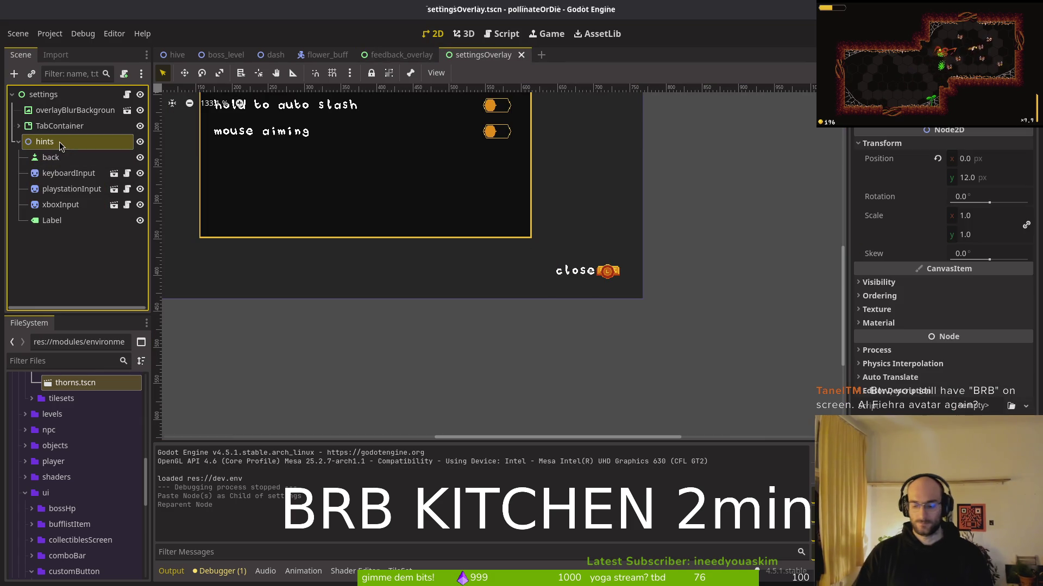
key(Delete)
key(Return)
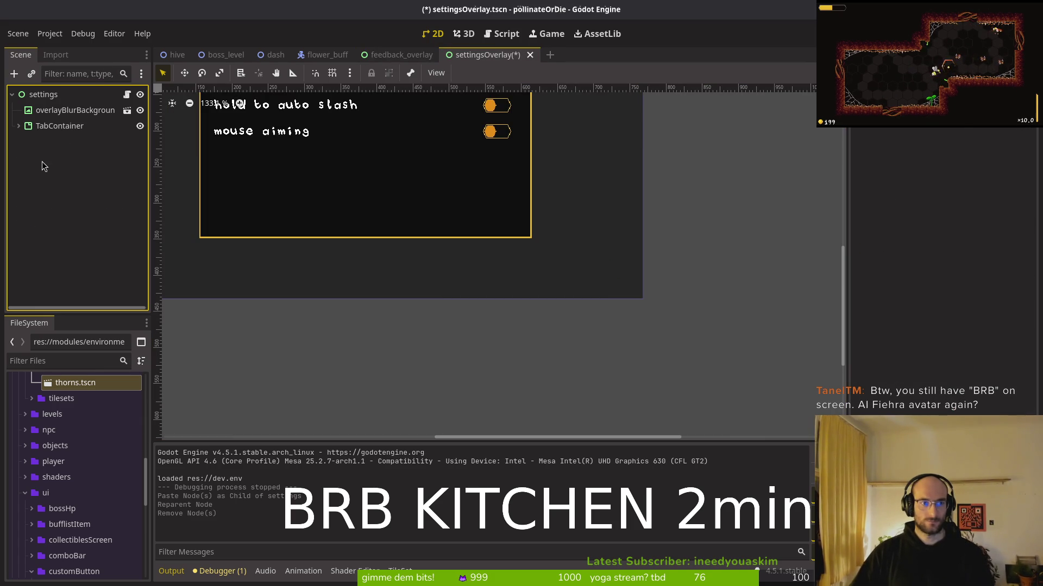
key(ctrl+v)
key(ctrl+s)
click(43, 161)
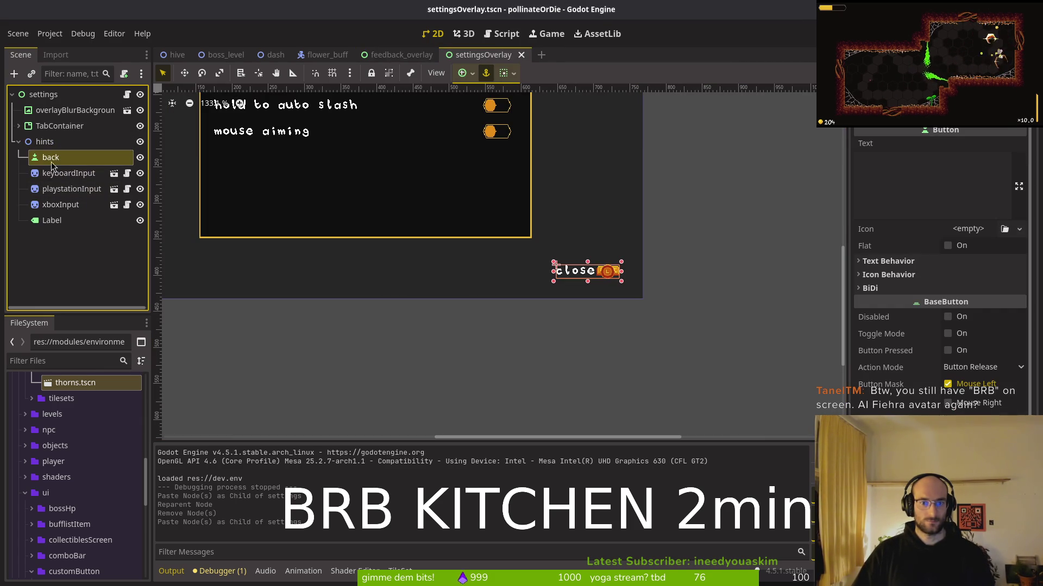
key(shift+alt+o)
Step: Open the skills overlay, replace its hints group with the copied one, and save
text(icon)
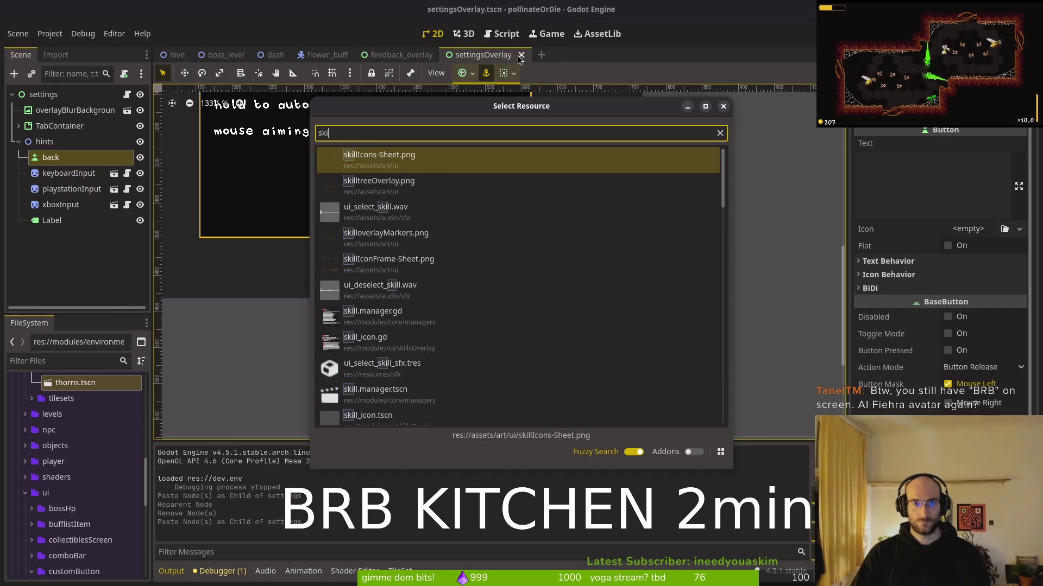
key(Escape)
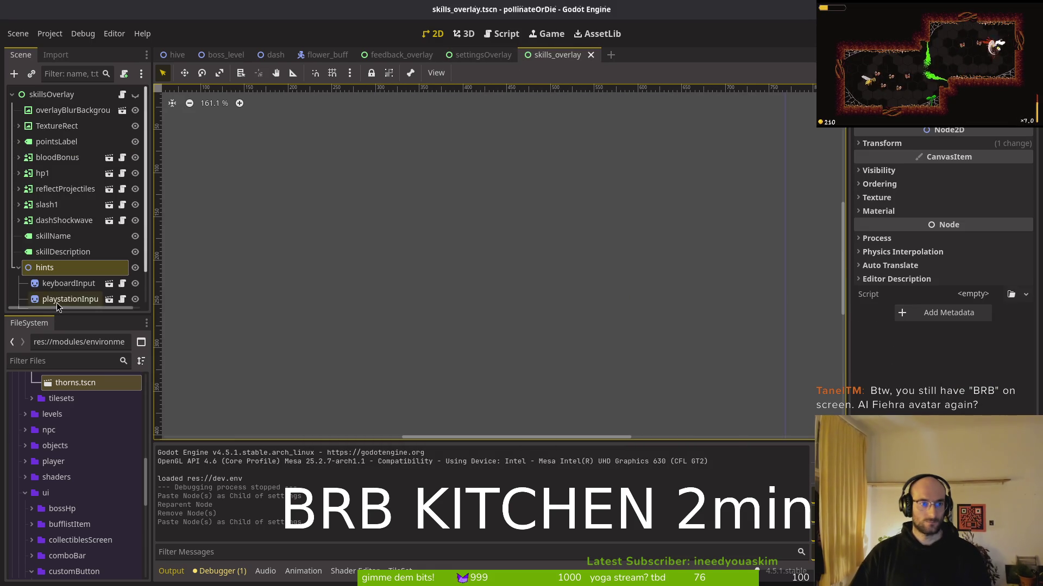
scroll(49, 293, down, 2)
shift+click(48, 295)
key(Delete)
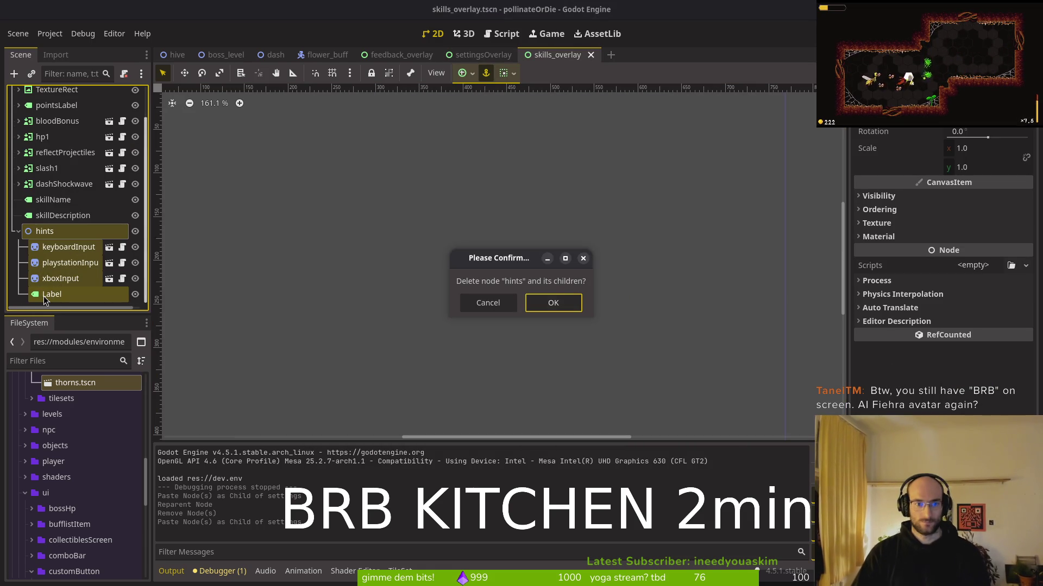
click(551, 303)
key(ctrl+v)
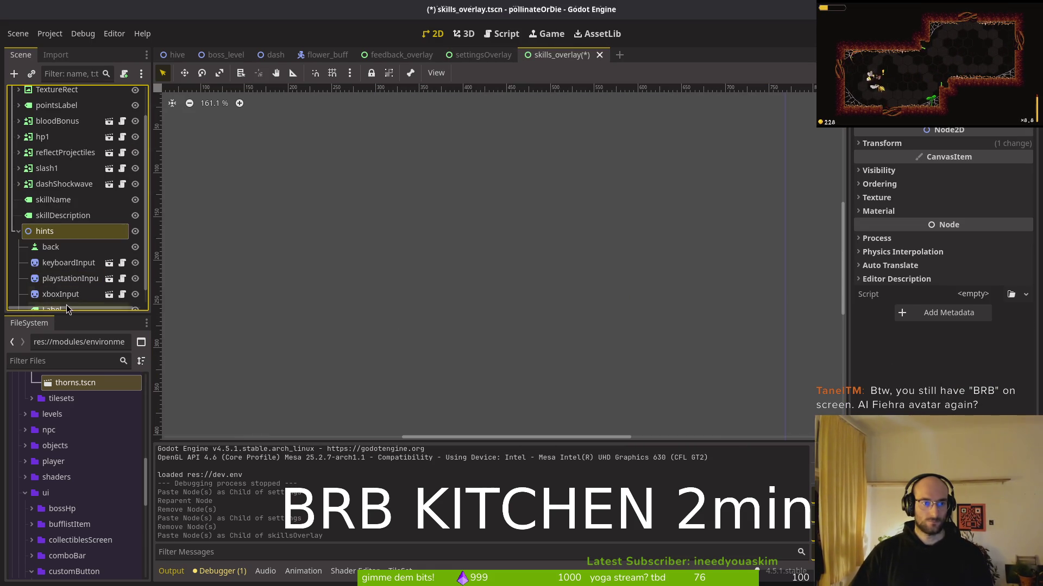
scroll(125, 107, up, 2)
click(136, 95)
scroll(523, 293, down, 4)
key(ctrl+s)
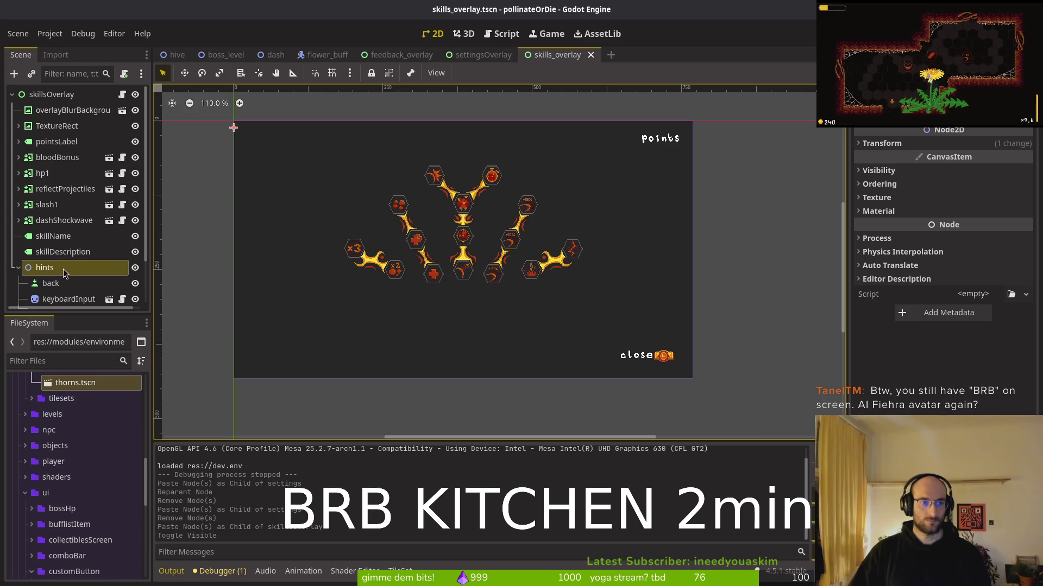
Step: Hide the skills, settings and feedback overlay roots, saving each, and run the game
click(135, 94)
key(ctrl+s)
click(463, 57)
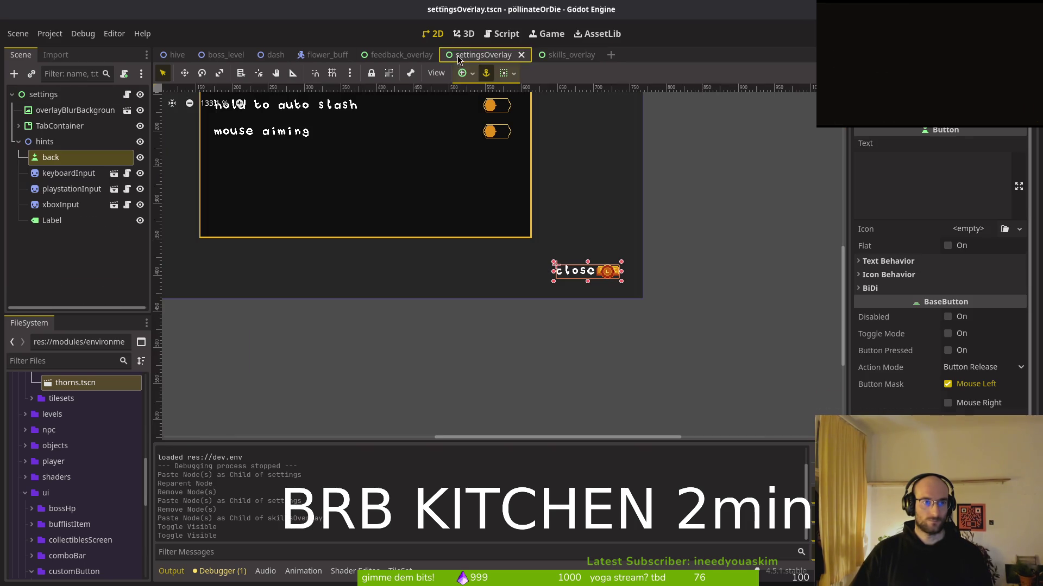
click(140, 94)
key(ctrl+s)
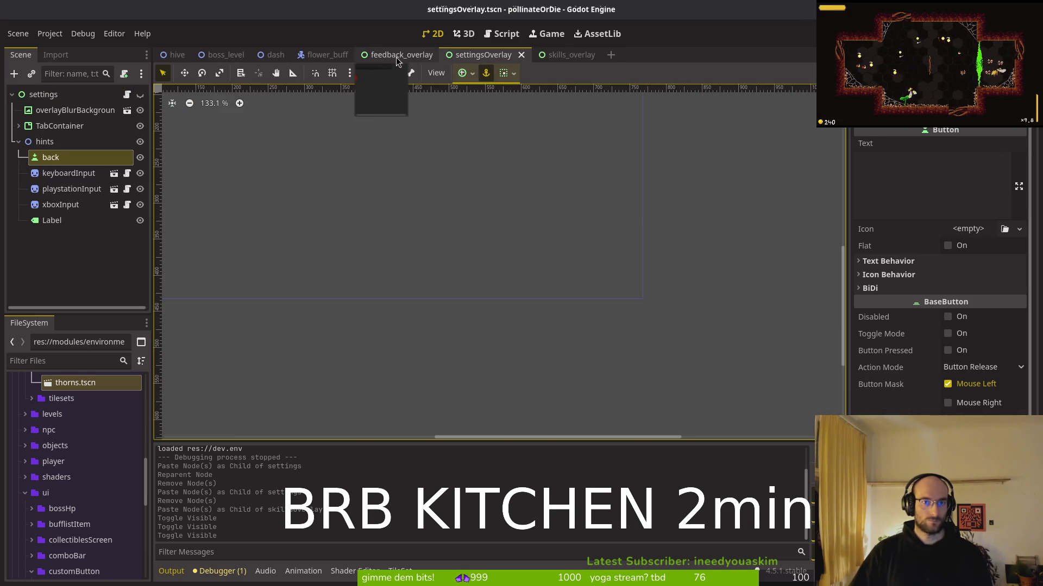
click(400, 55)
click(140, 94)
key(F5)
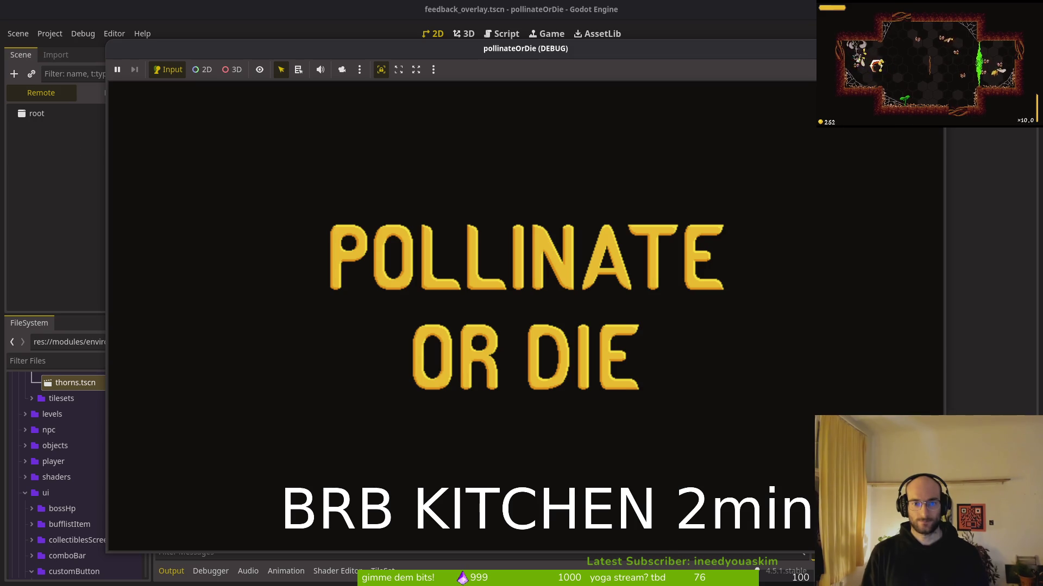
Step: Open and close the settings and feedback overlays repeatedly from the main menu, then stop the game
key(Return)
key(Escape)
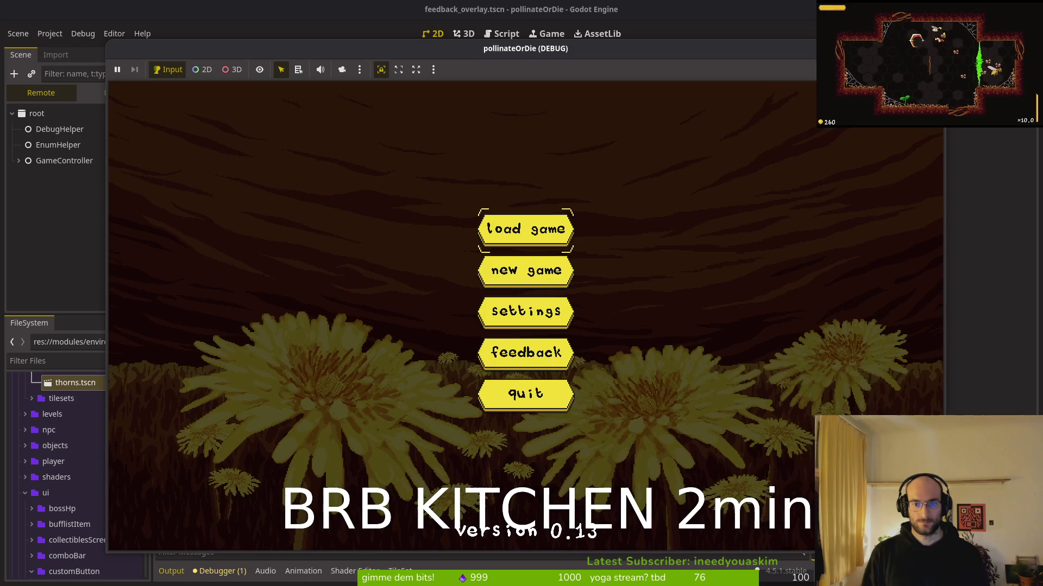
key(Return)
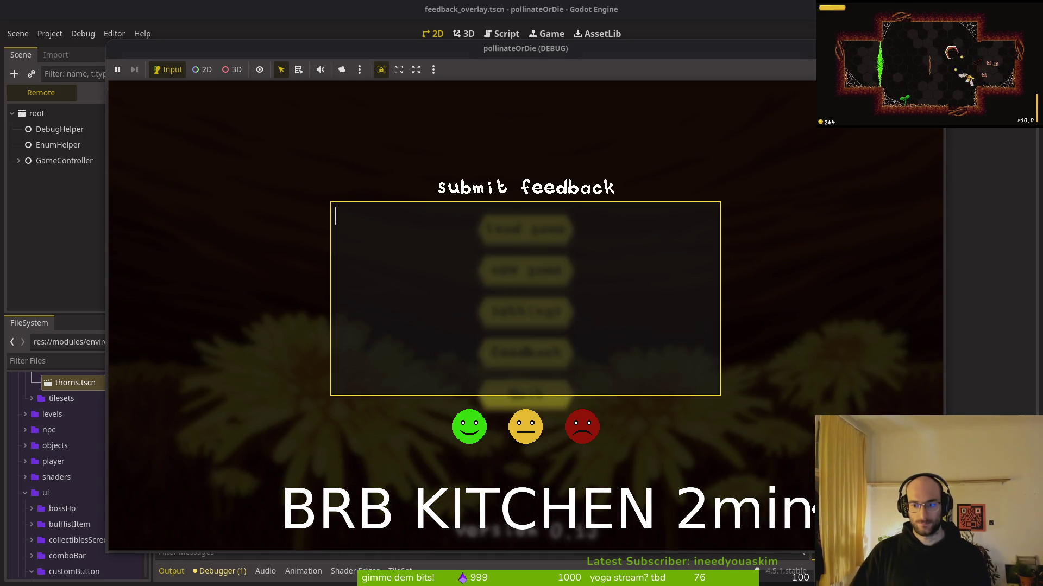
key(Escape)
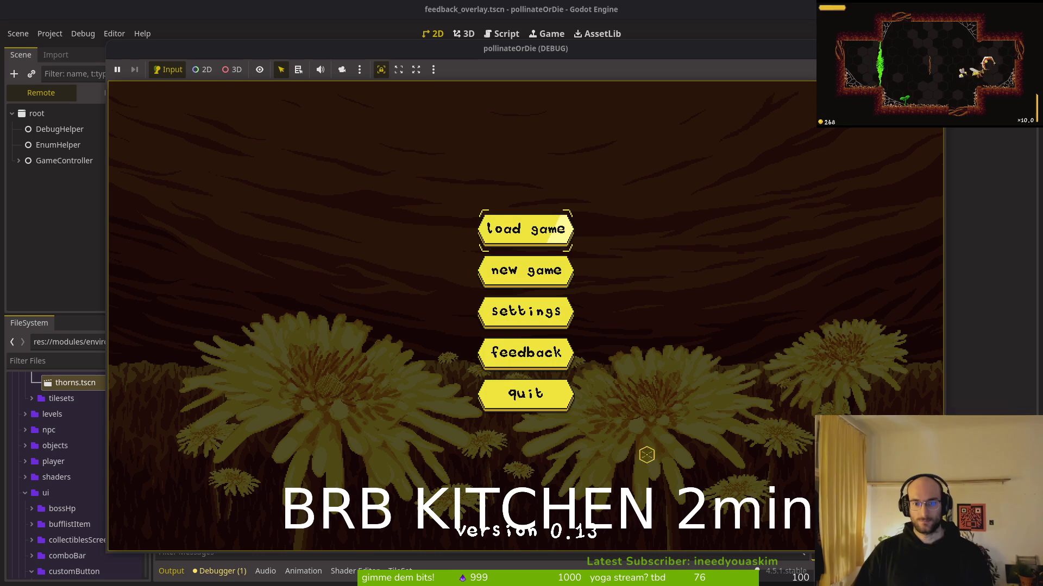
key(Return)
key(Escape)
key(Down)
key(Down)
key(Return)
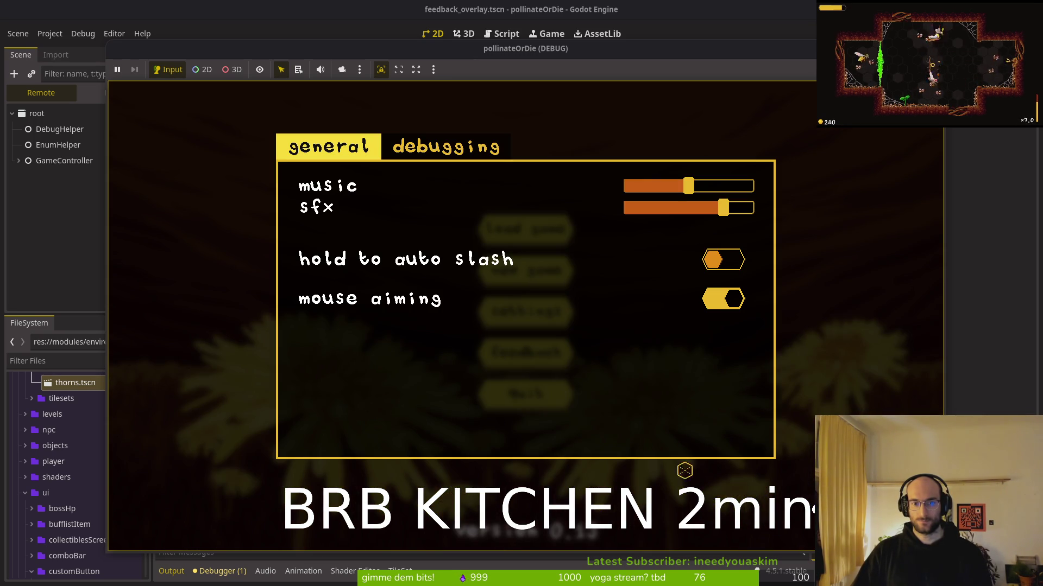
key(Escape)
key(Return)
key(Escape)
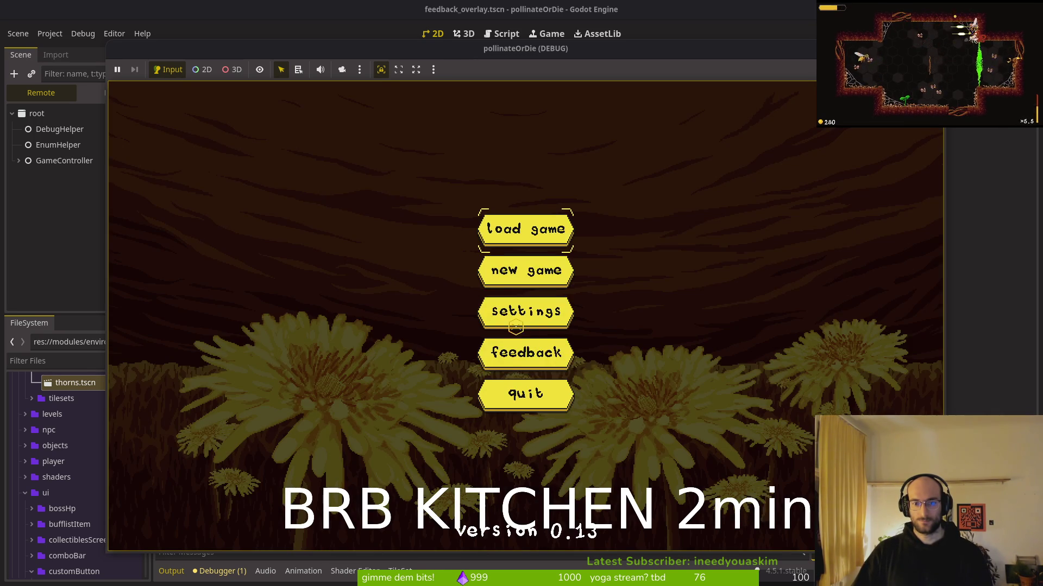
key(F8)
key(alt+Tab)
key(space)
Step: Open settingsOverlay.gd in Vim through the Telescope file finder
key(f)
key(f)
text(setti)
key(Return)
key(space)
key(f)
key(f)
text(settings)
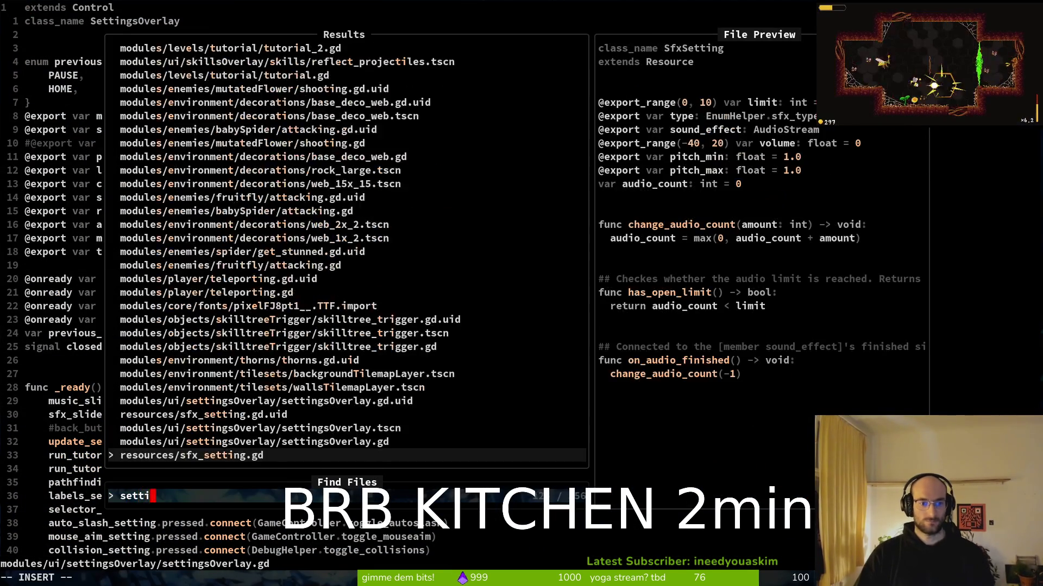
key(BackSpace)
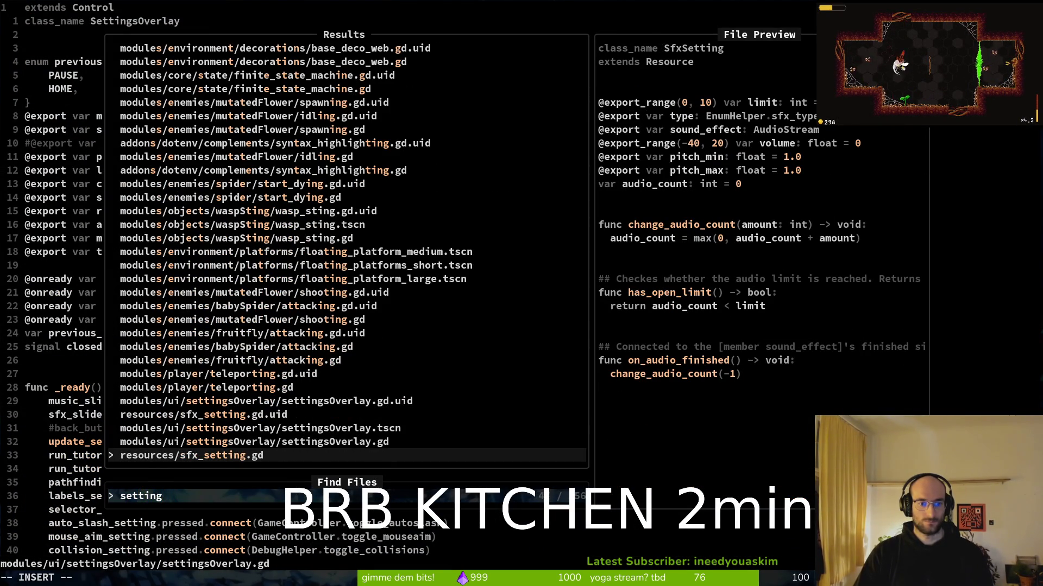
key(Escape)
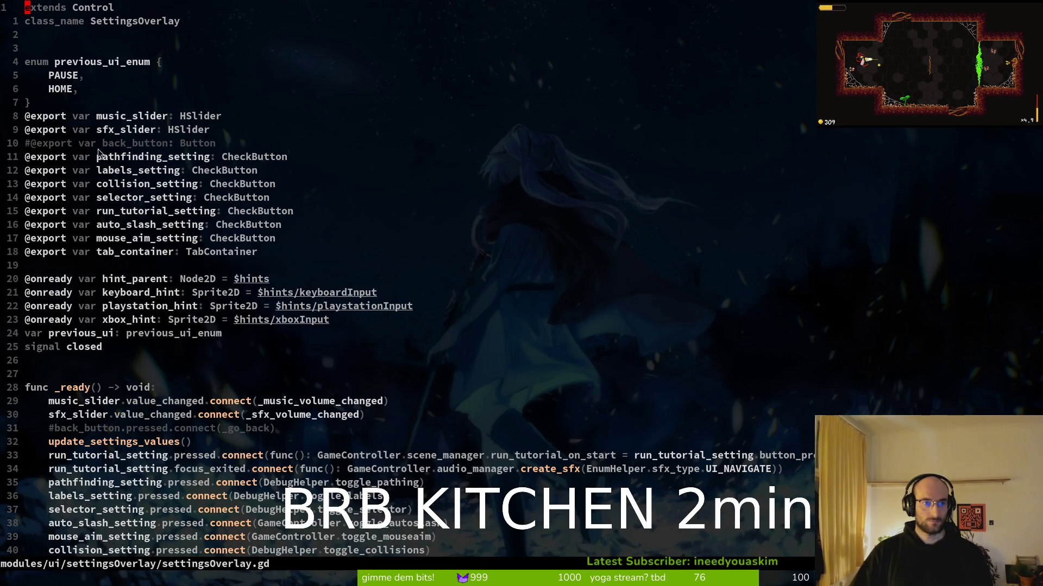
Step: Uncomment the back_button export and its _go_back connect line, saving each
click(28, 144)
text(x:w)
key(Return)
scroll(123, 266, down, 5)
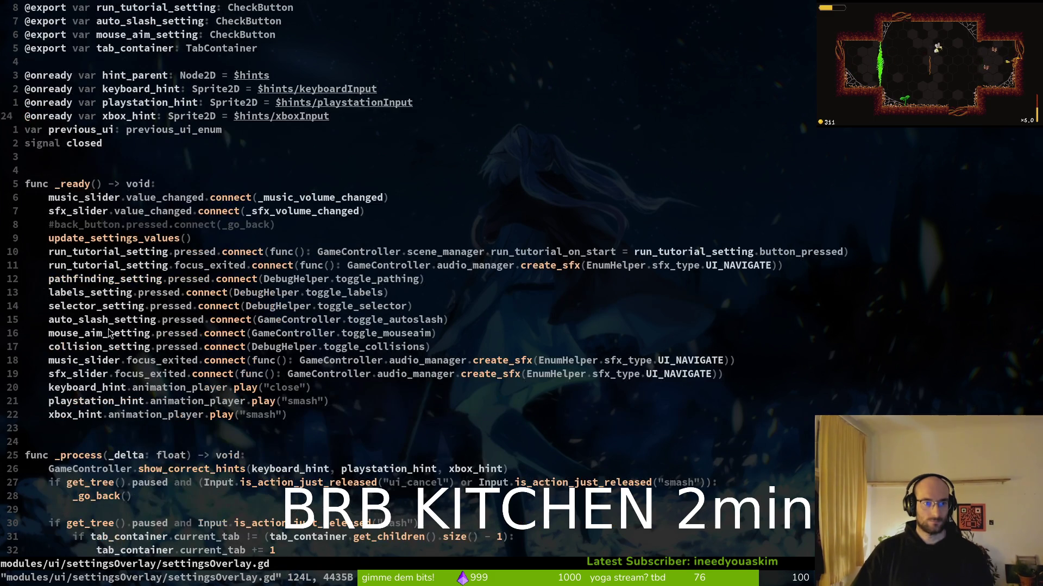
click(52, 225)
text(x:w)
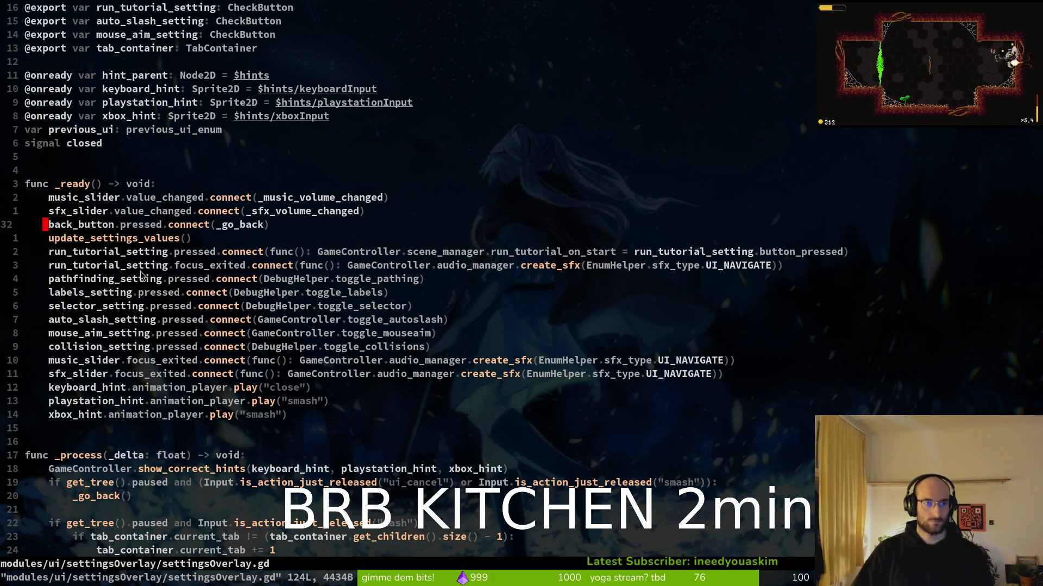
key(Return)
Step: Move the back_button connect line up below the sfx_slider connections and save
scroll(151, 270, down, 8)
scroll(174, 332, up, 11)
click(164, 387)
key(shift+v)
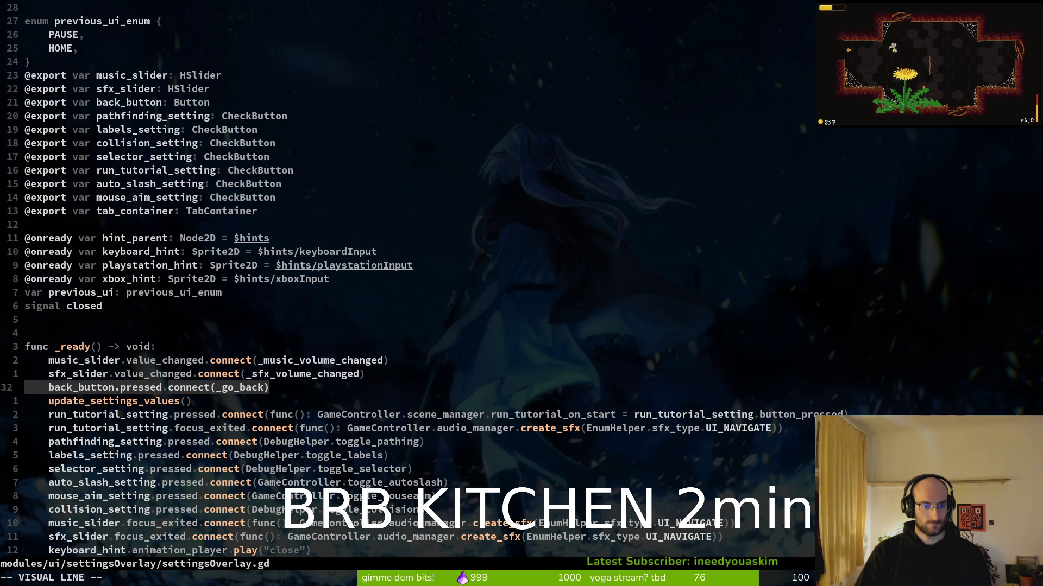
key(shift+j)
key(shift+j)
key(shift+j)
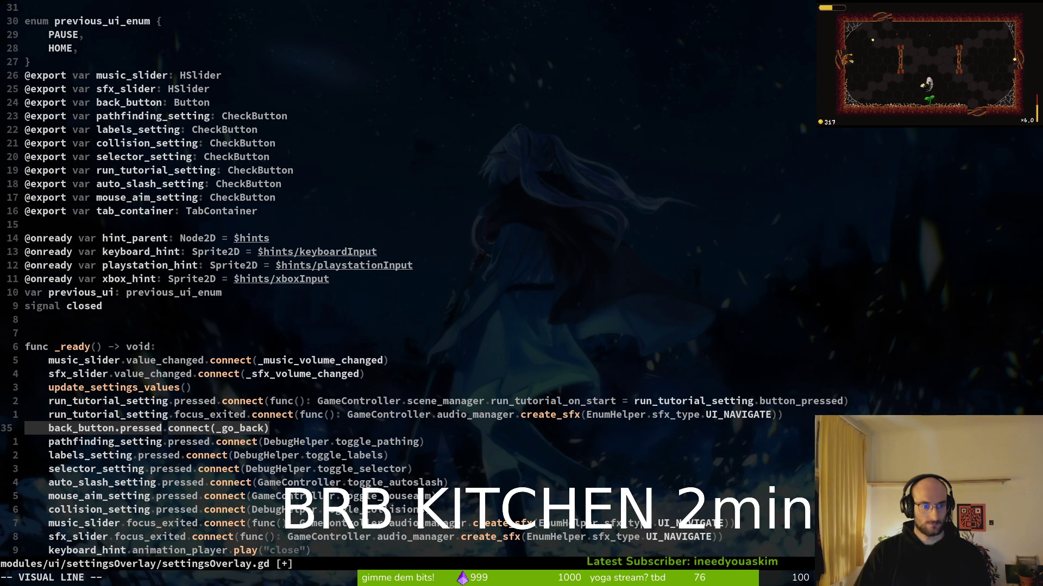
key(shift+k)
key(shift+k)
key(shift+k)
key(Escape)
text(:w)
key(Return)
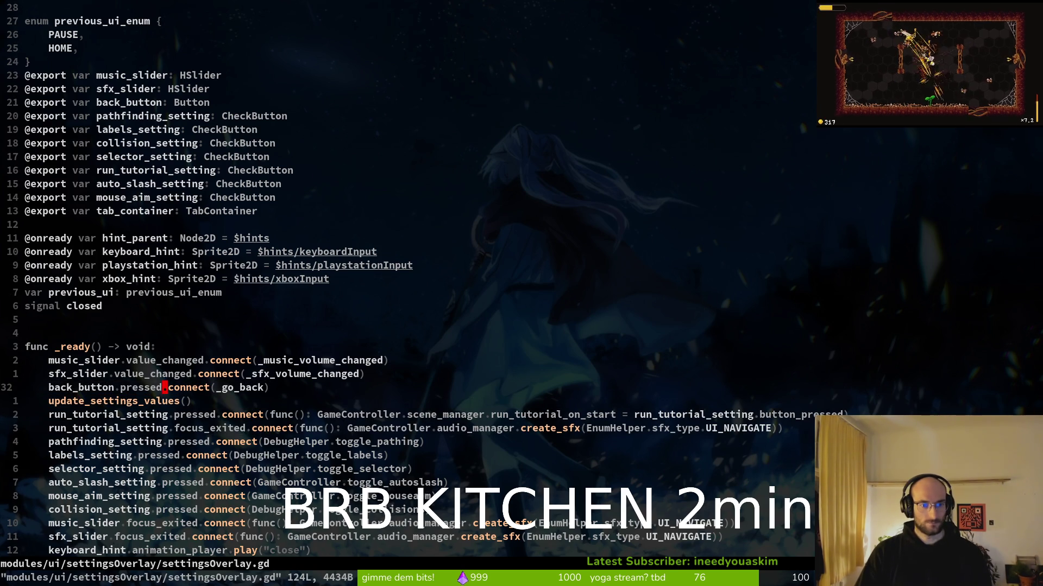
Step: Move the back_button connect line after the run_tutorial_setting focus_exited line and save
key(shift+v)
key(shift+j)
key(shift+j)
key(shift+j)
key(Escape)
text(:w)
key(Return)
Step: Review the run_tutorial_setting connection lines around the repositioned back_button connect
key(k)
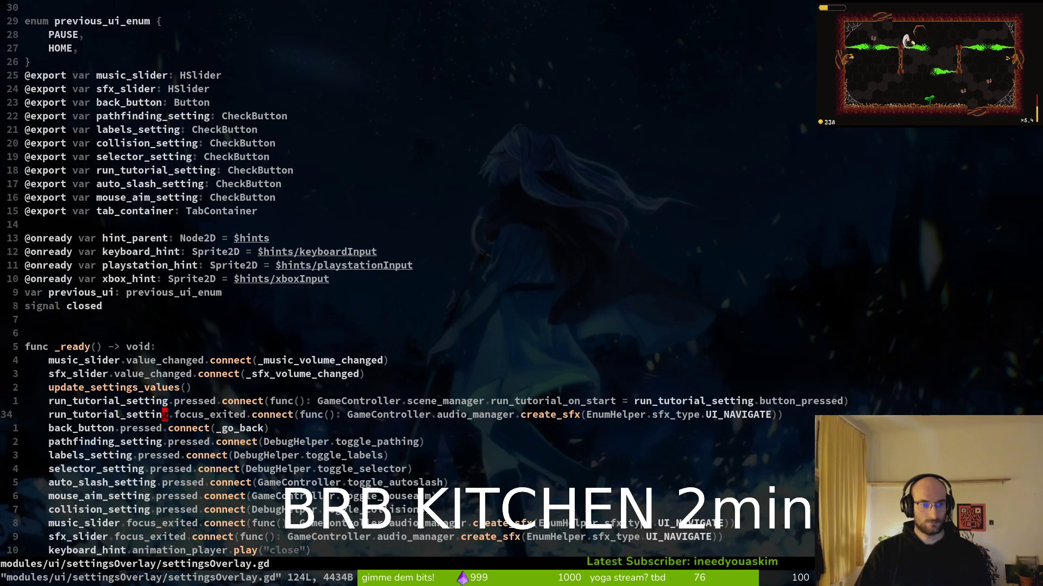
key(k)
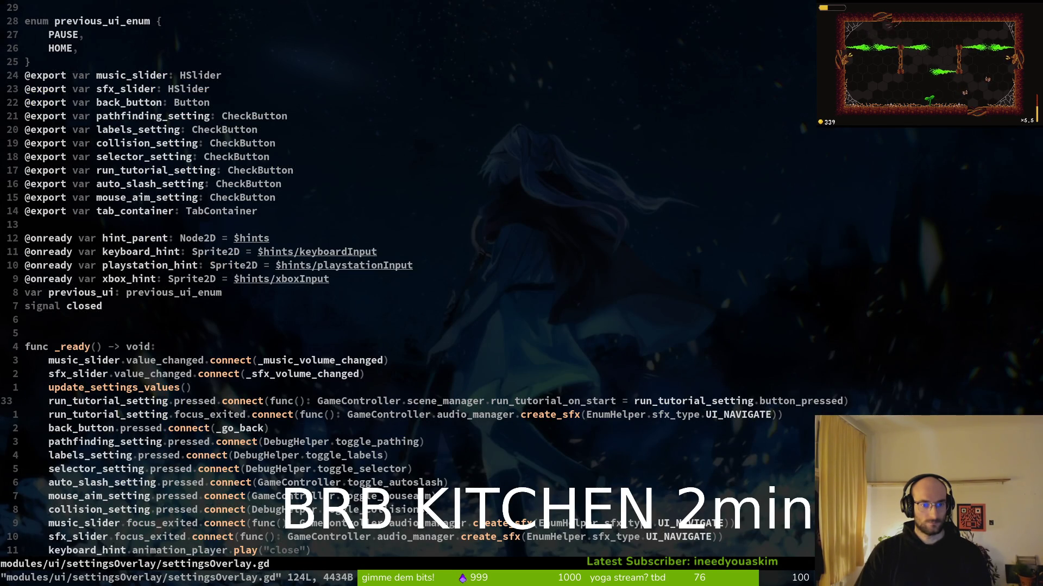
scroll(119, 216, down, 5)
click(119, 216)
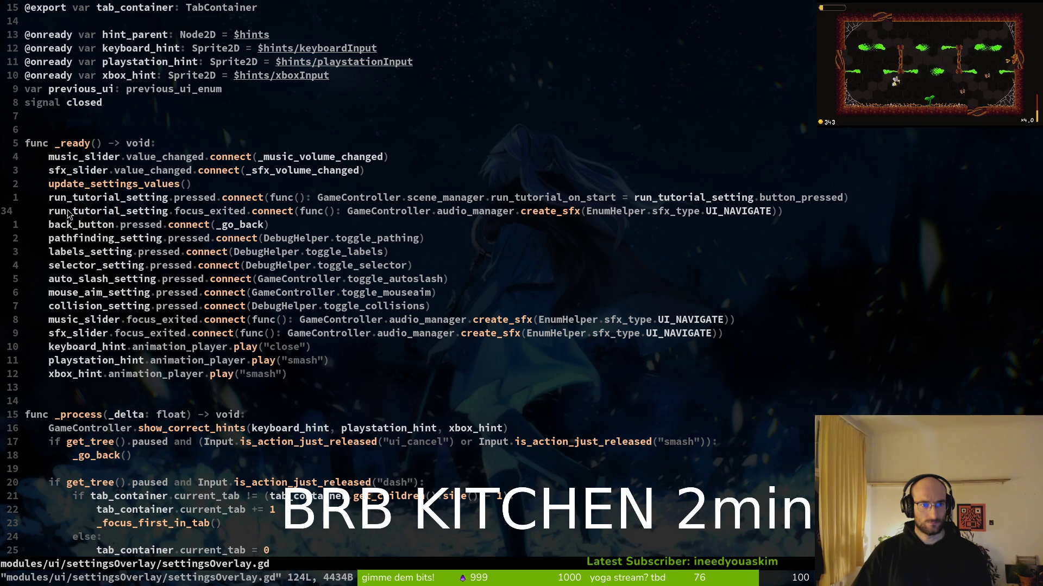
drag(69, 214, 235, 216)
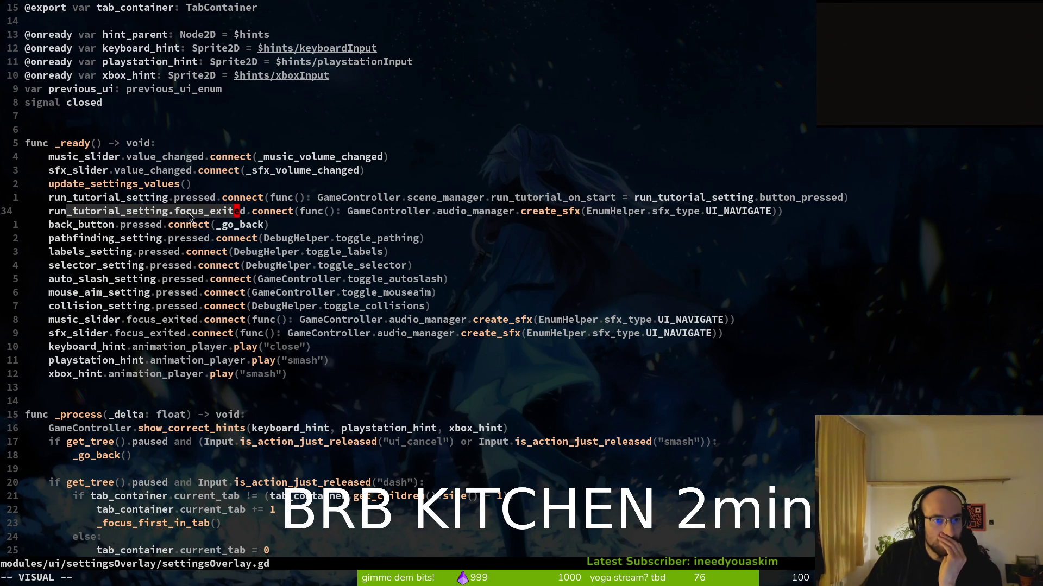
click(91, 210)
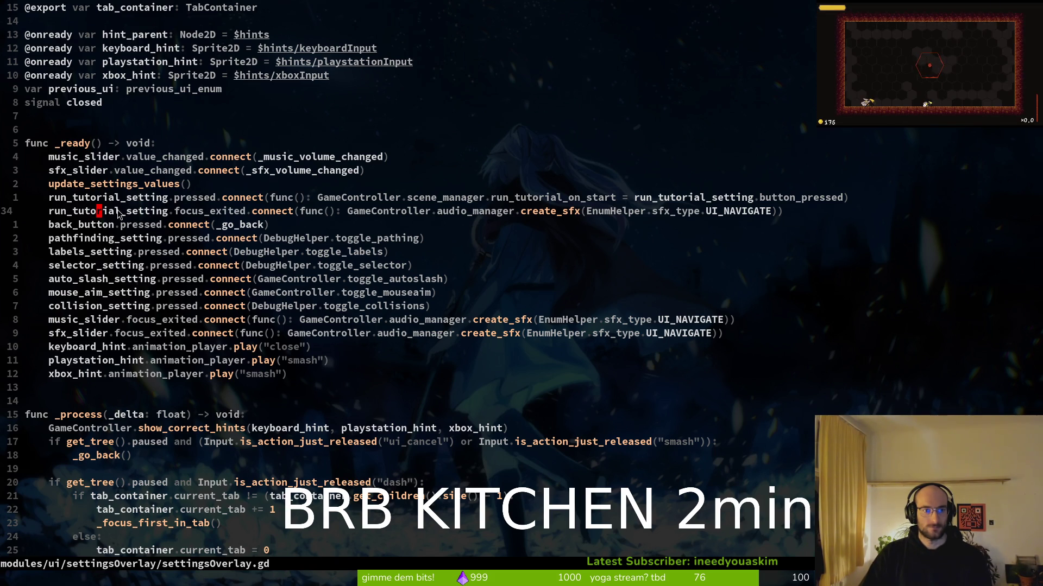
key(alt+Tab)
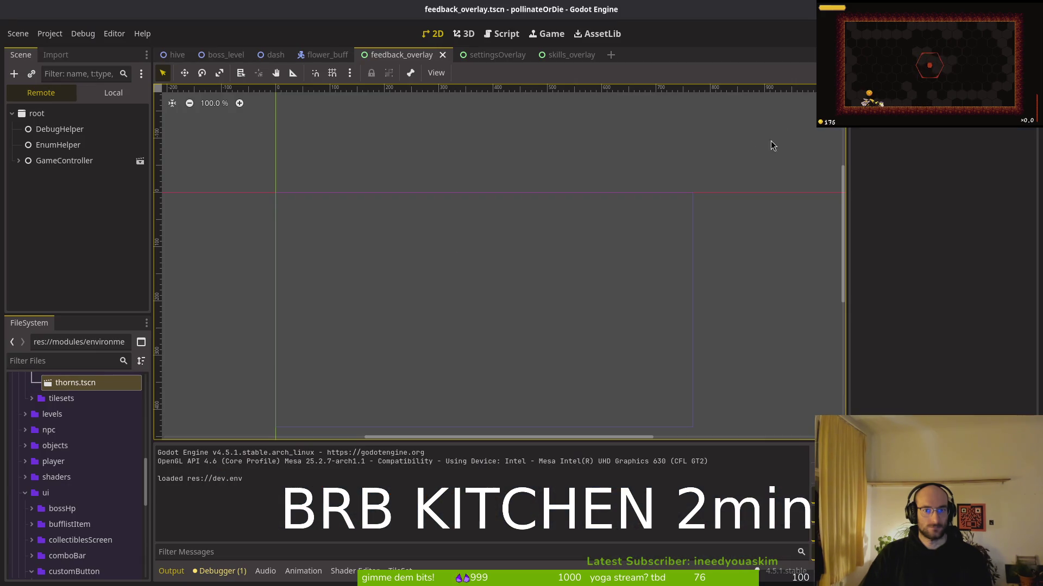
Step: Run the game, then commit with message "added clickable button to back hint in all overlays"
key(F5)
key(alt+Tab)
text(git commit -m "ad)
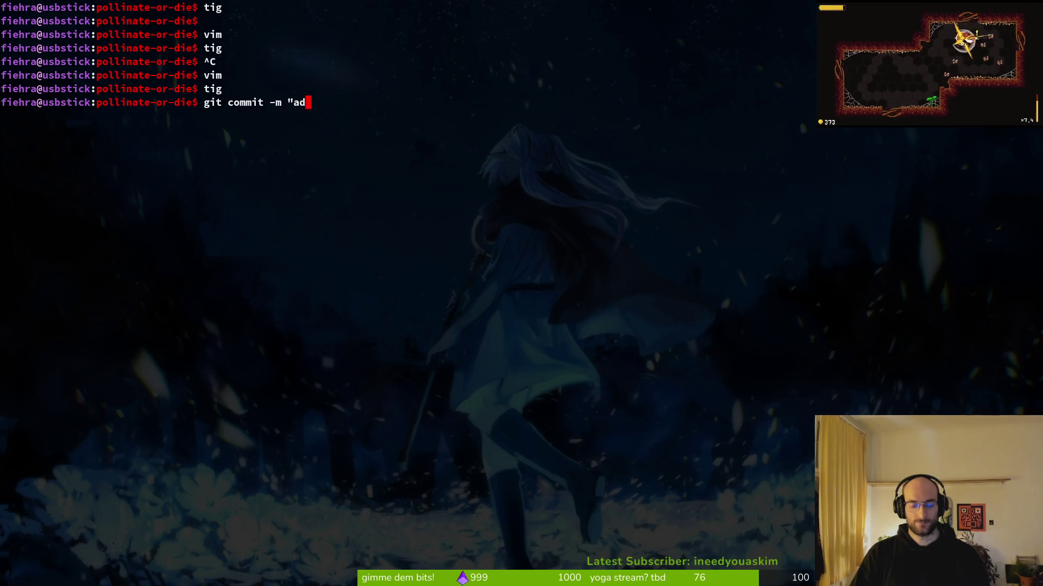
text(ded clickable bu)
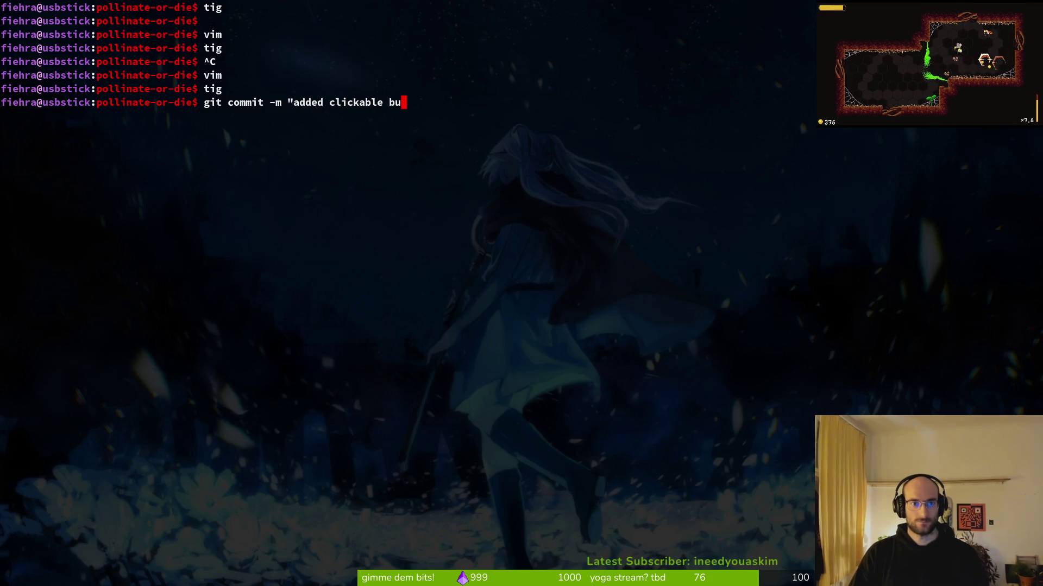
text(tton tk t)
key(BackSpace)
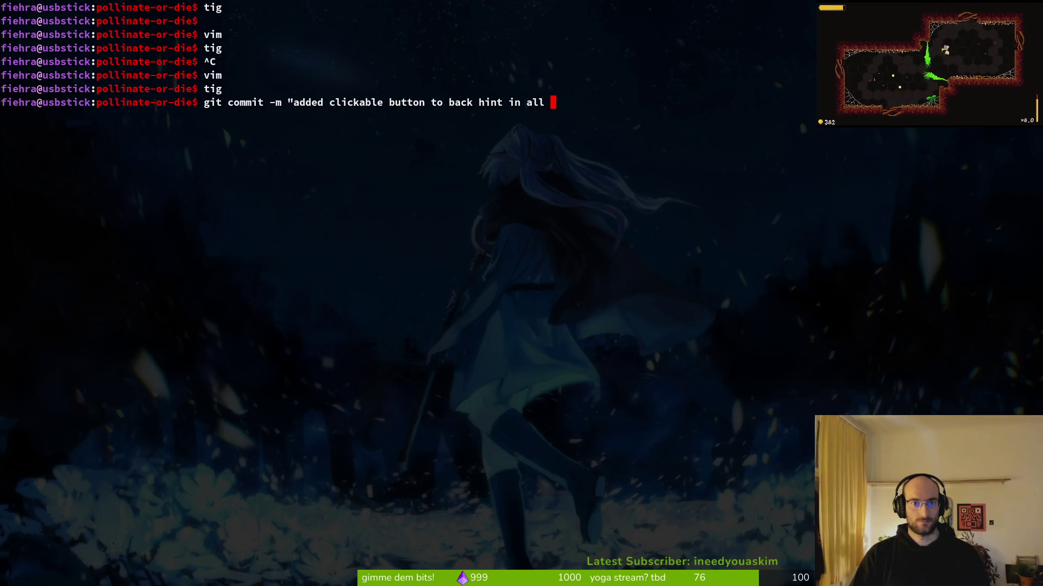
key(Return)
Step: Push the commit to the remote and return to the Godot editor
text(git push)
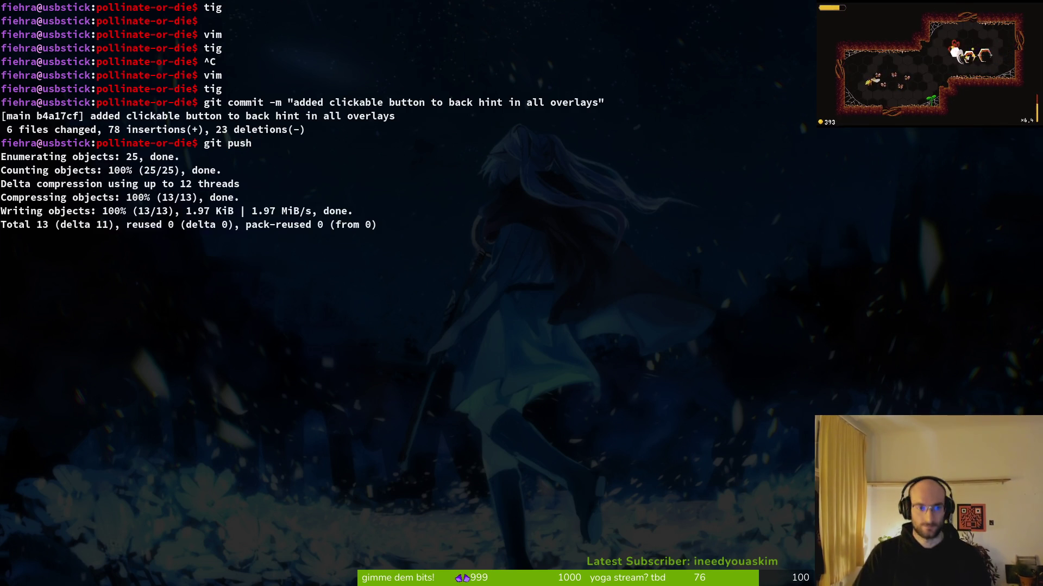
key(alt+Tab)
key(super)
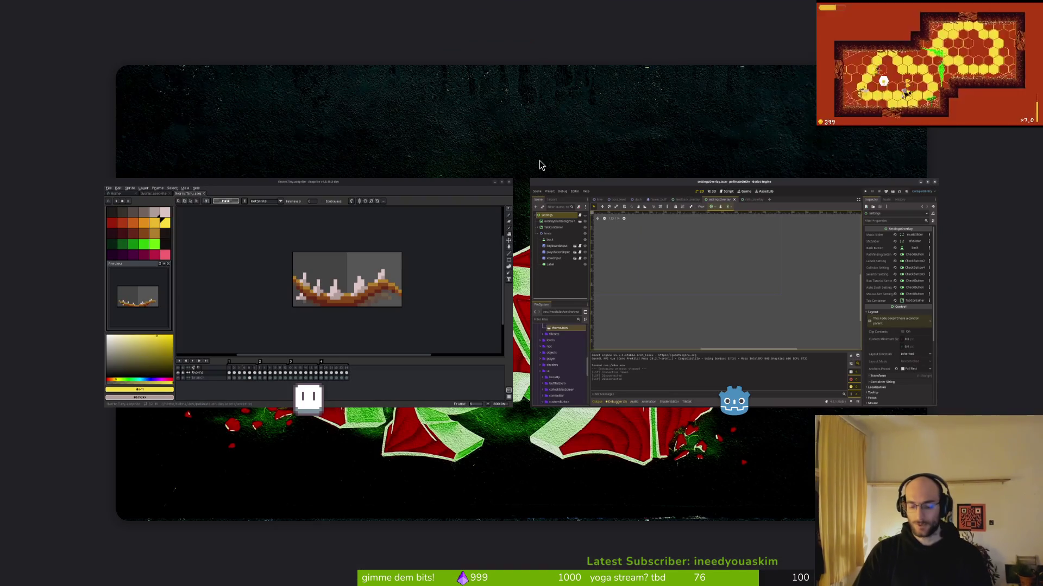
key(super)
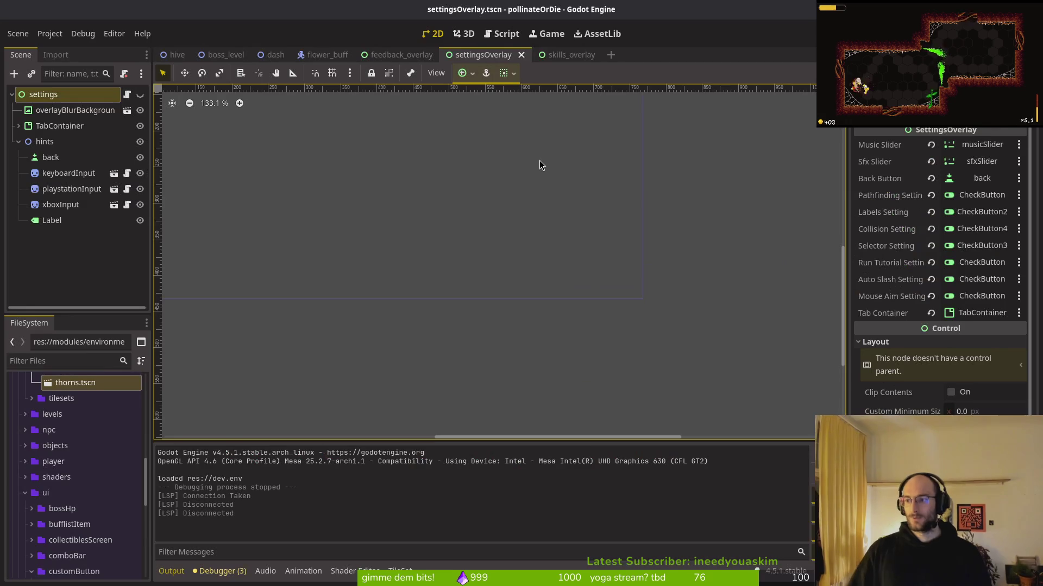
Step: Reload GitLab's open issues list to confirm #591 is closed, then return to Godot
key(alt+Tab)
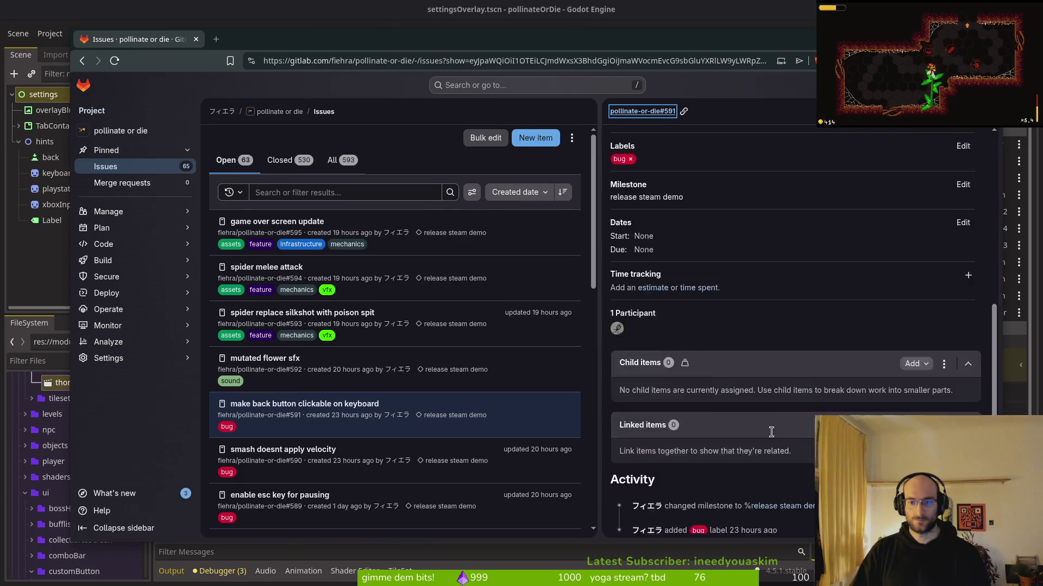
scroll(775, 437, down, 5)
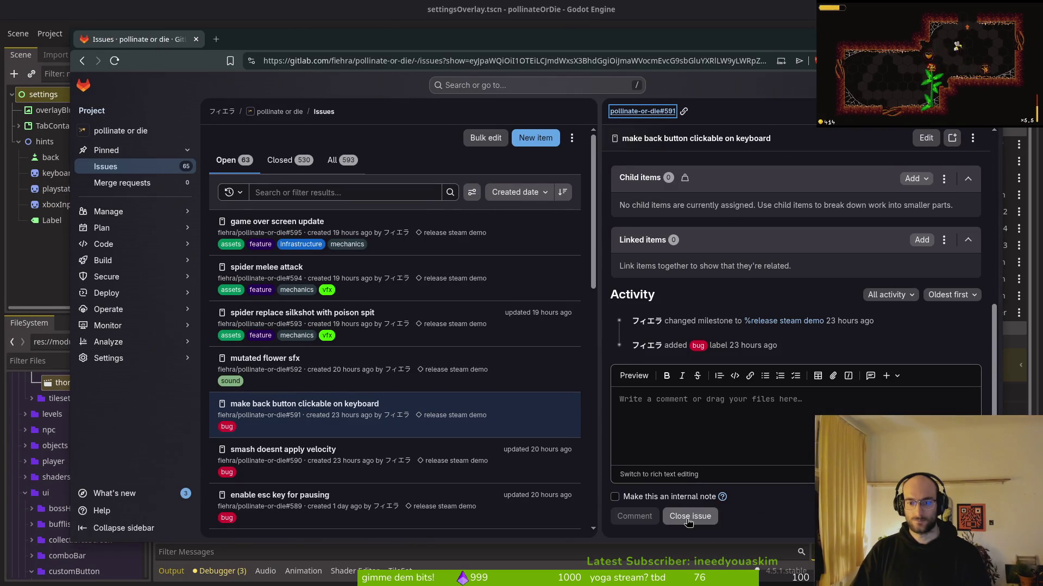
click(426, 167)
key(alt+Tab)
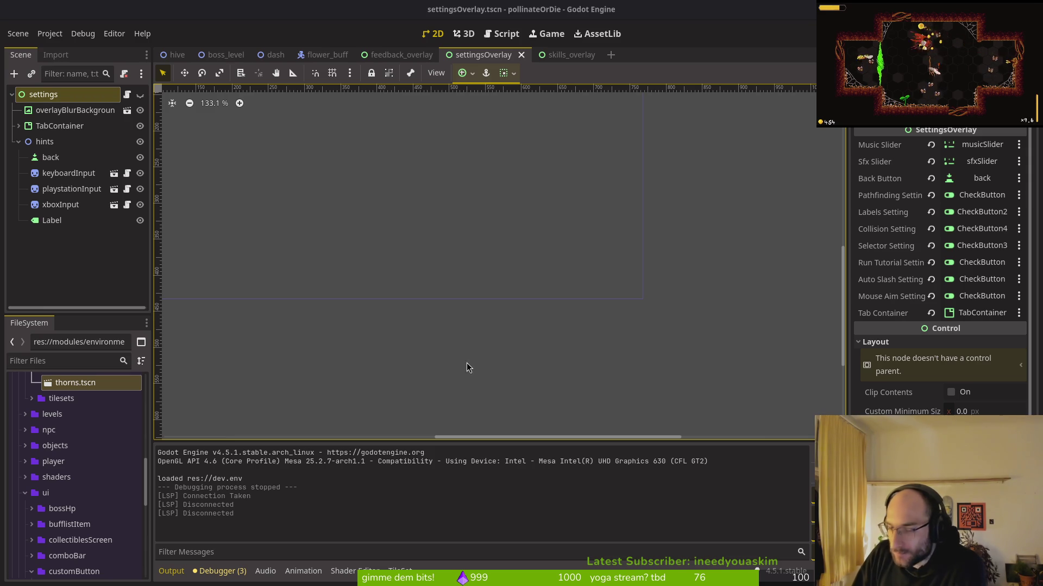
Step: Collapse the hints node and save the settingsOverlay scene
click(76, 260)
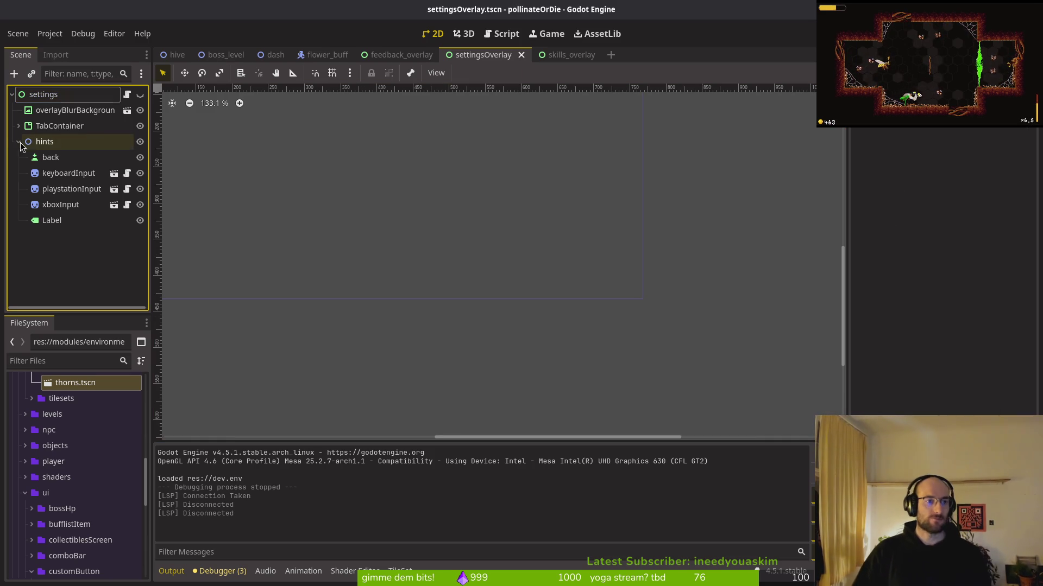
click(19, 142)
key(ctrl+s)
Step: Close the skills_overlay, settingsOverlay, feedback_overlay, flower_buff, dash and boss_level scene tabs
middle_click(570, 54)
middle_click(483, 54)
middle_click(425, 55)
middle_click(326, 54)
middle_click(274, 55)
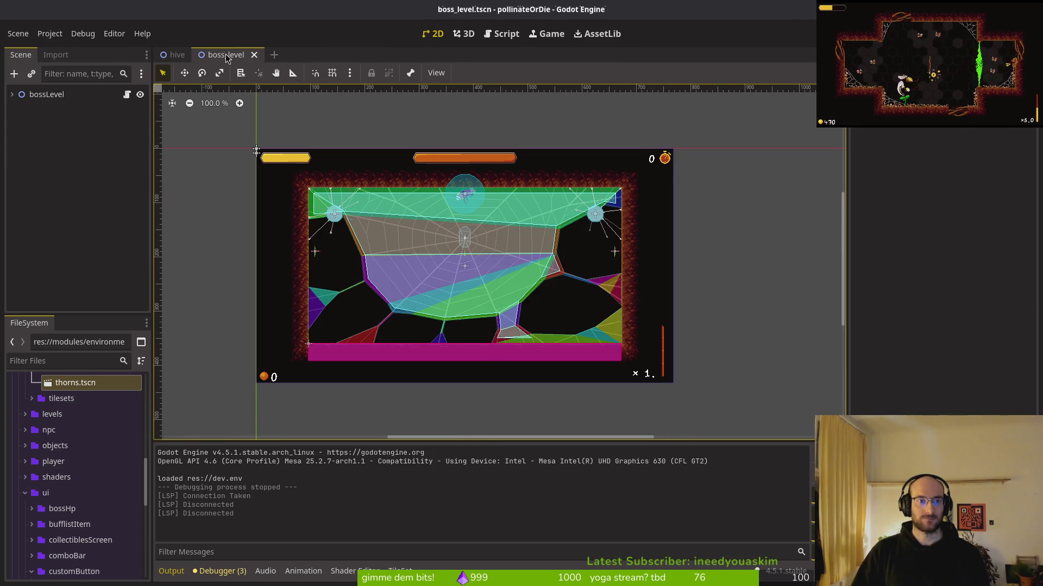
middle_click(211, 56)
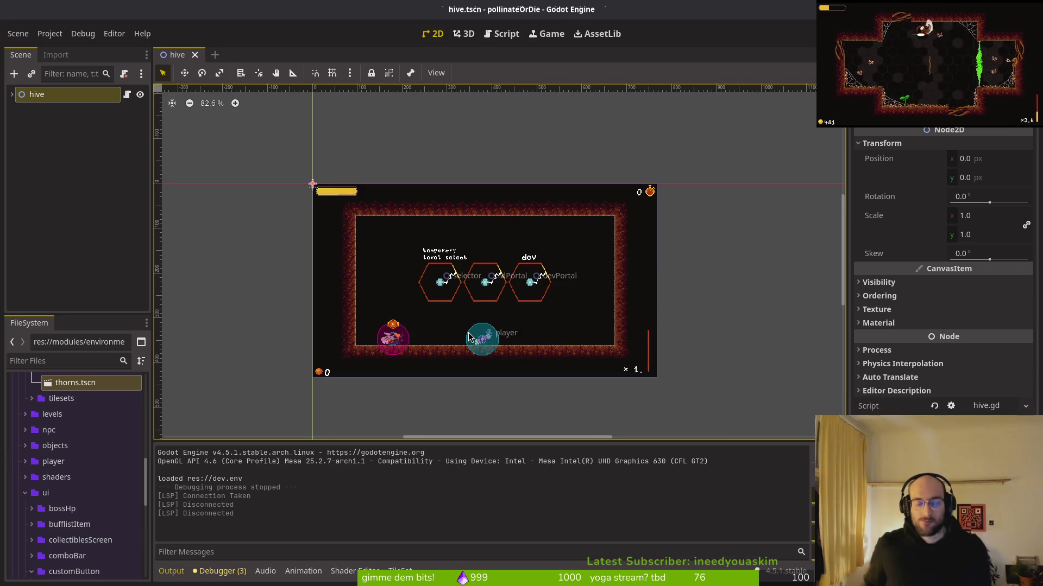
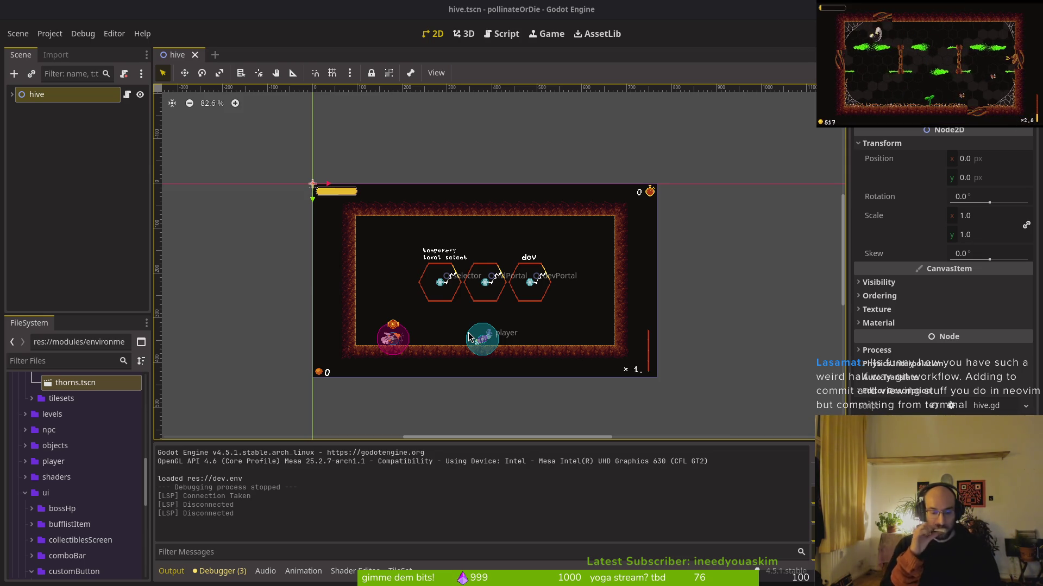
Step: Switch from the Godot editor to Aseprite, where thornsTiny.aseprite is open
key(alt+Tab)
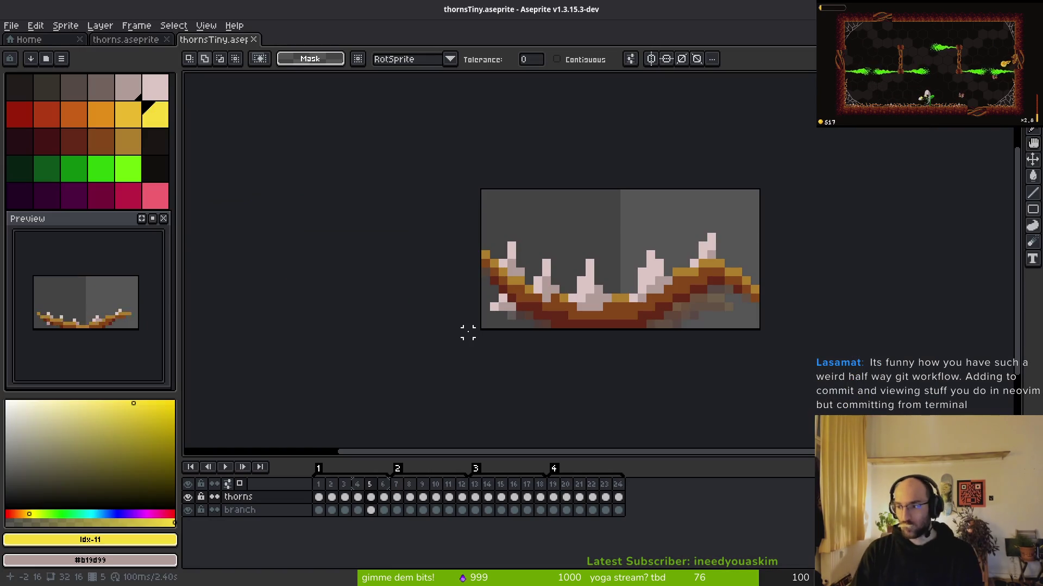
Step: Open hints.aseprite from the project's assets/aseprite folder
click(17, 28)
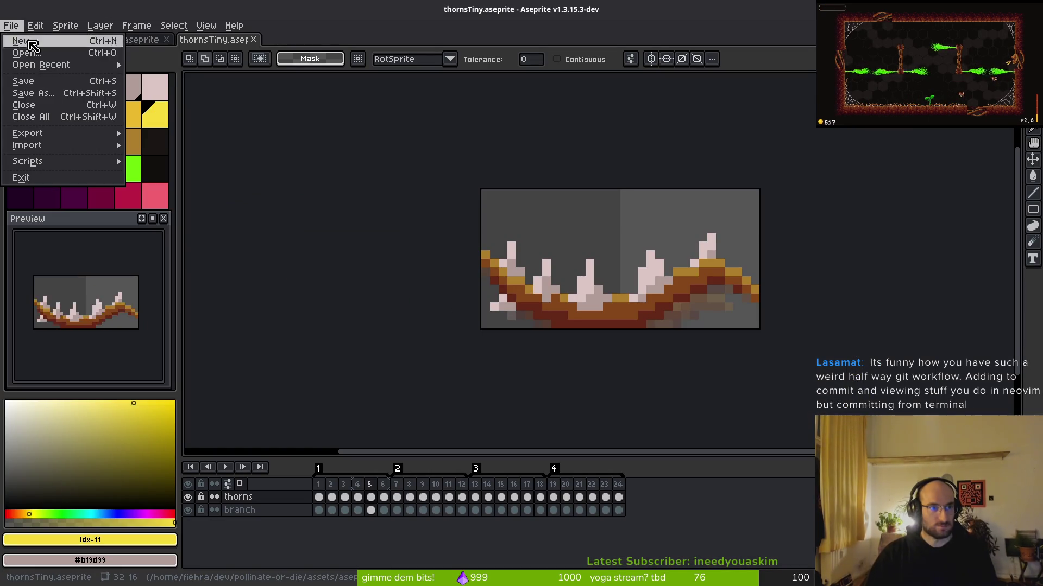
click(26, 53)
click(52, 52)
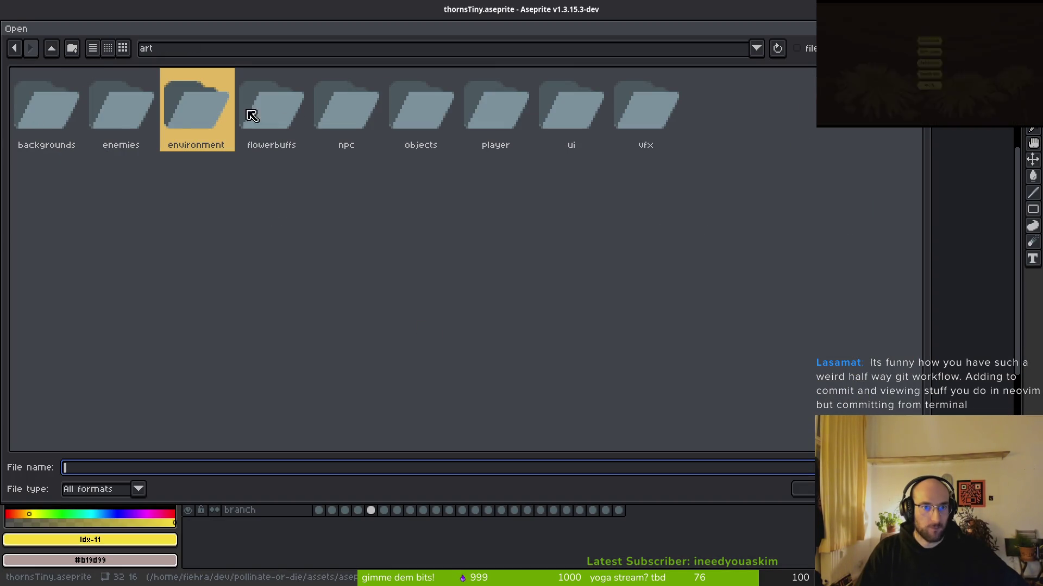
click(50, 56)
click(145, 128)
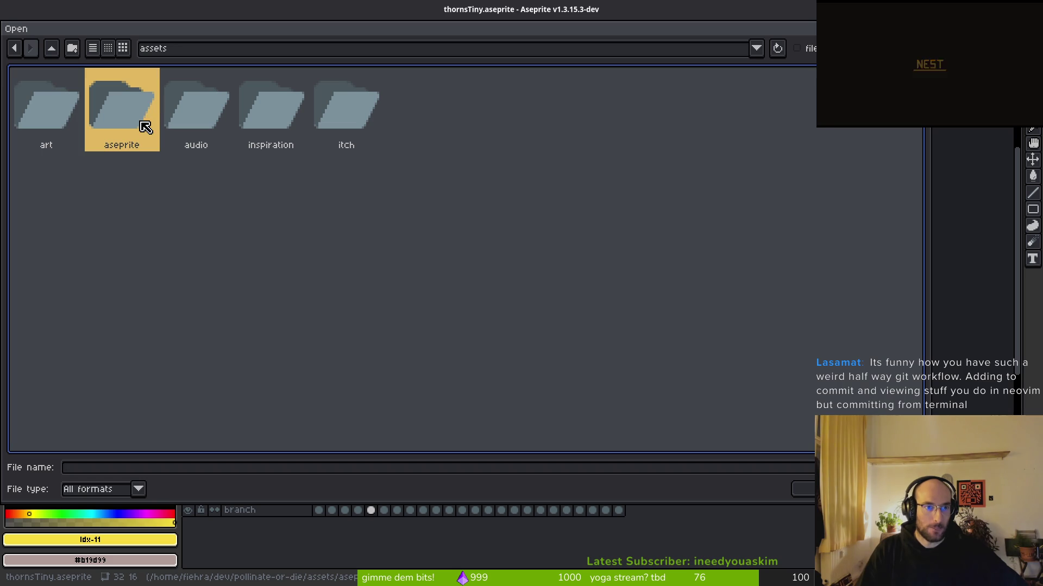
double_click(121, 102)
scroll(660, 307, down, 10)
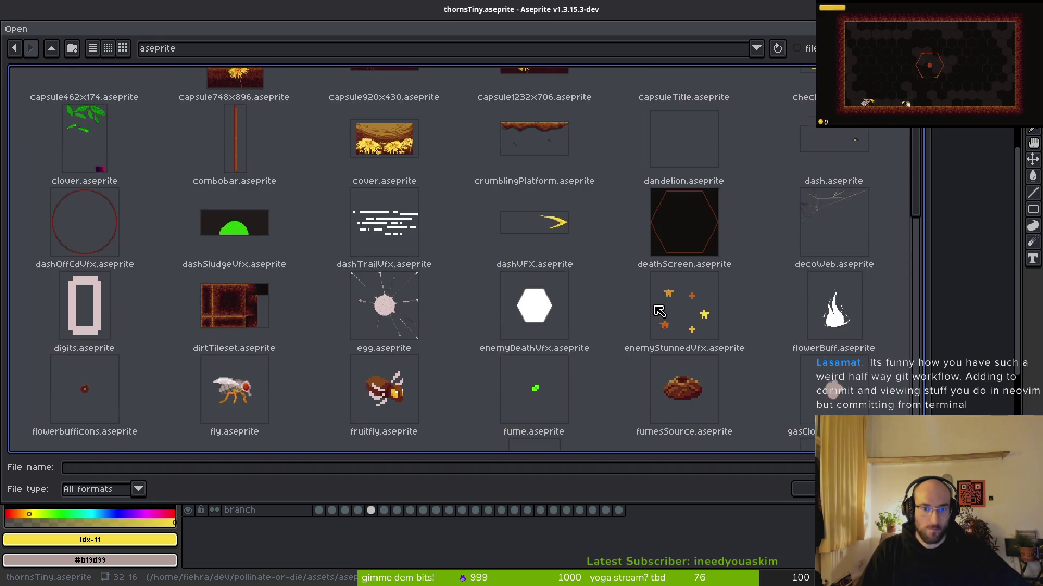
click(541, 256)
key(Return)
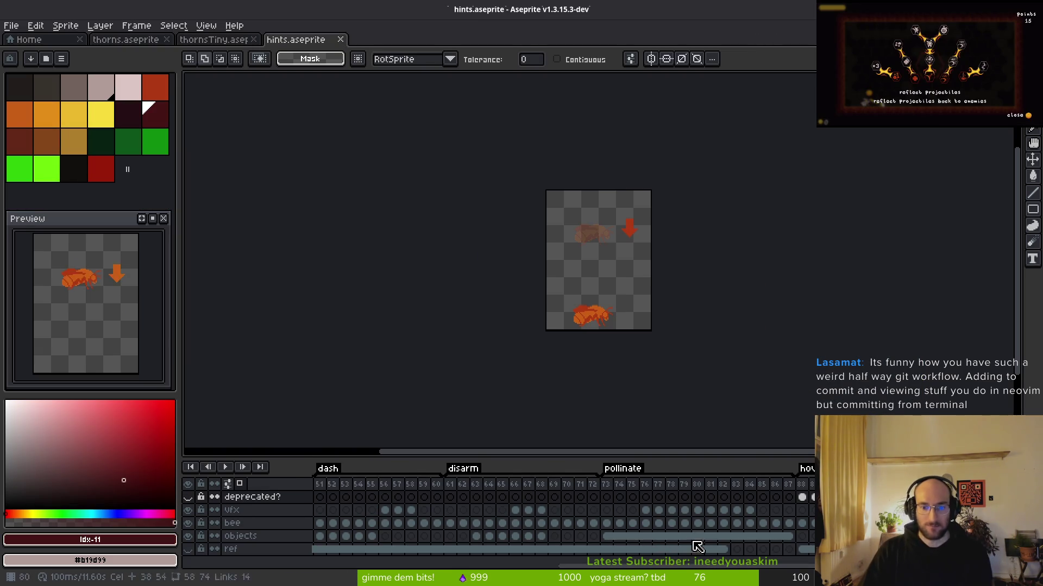
Step: Check the pollinate tag's range (frames 73–87) and scroll the timeline to the last frame, 116
click(607, 485)
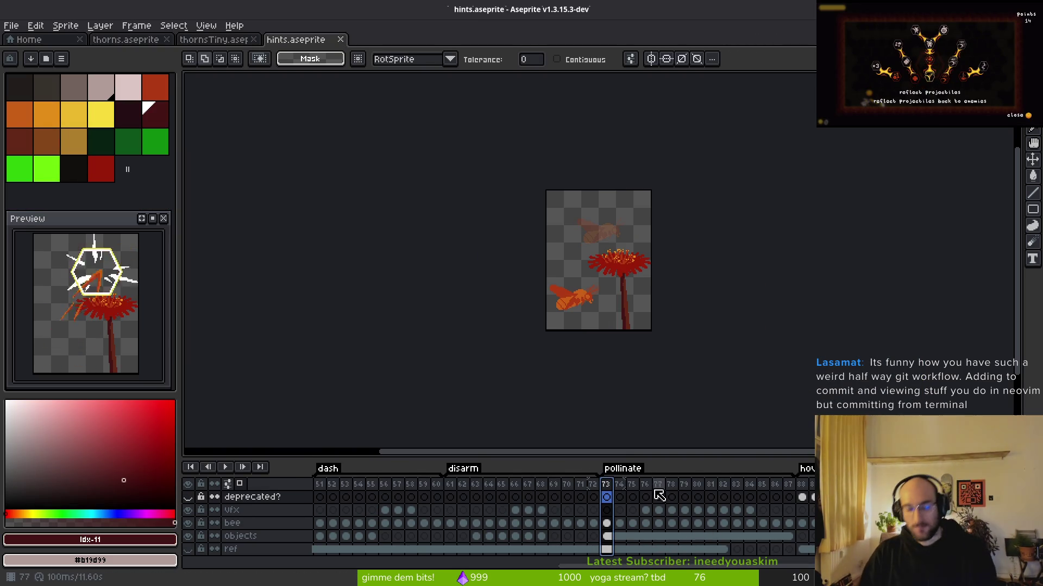
double_click(623, 469)
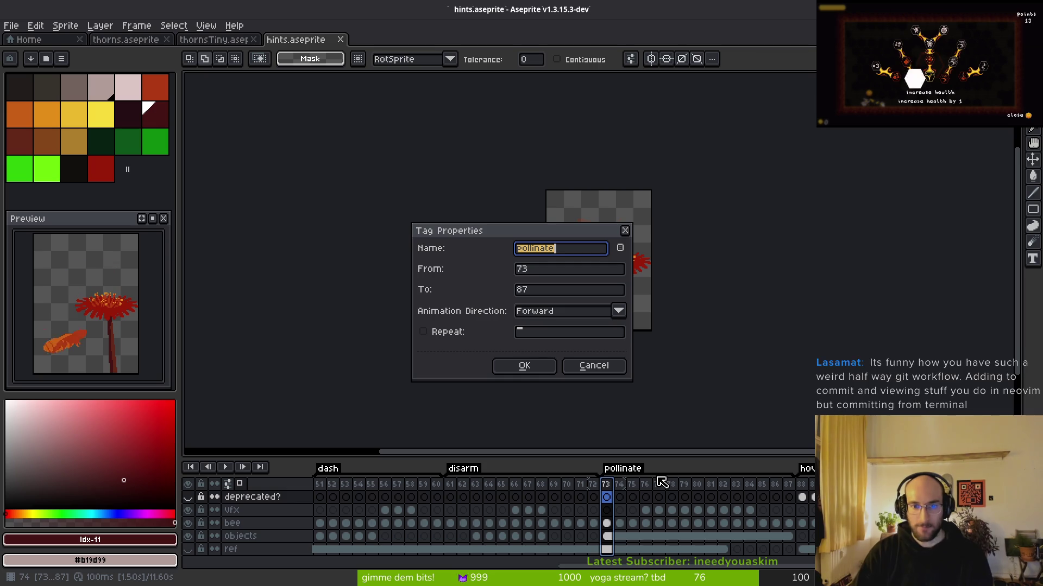
key(Escape)
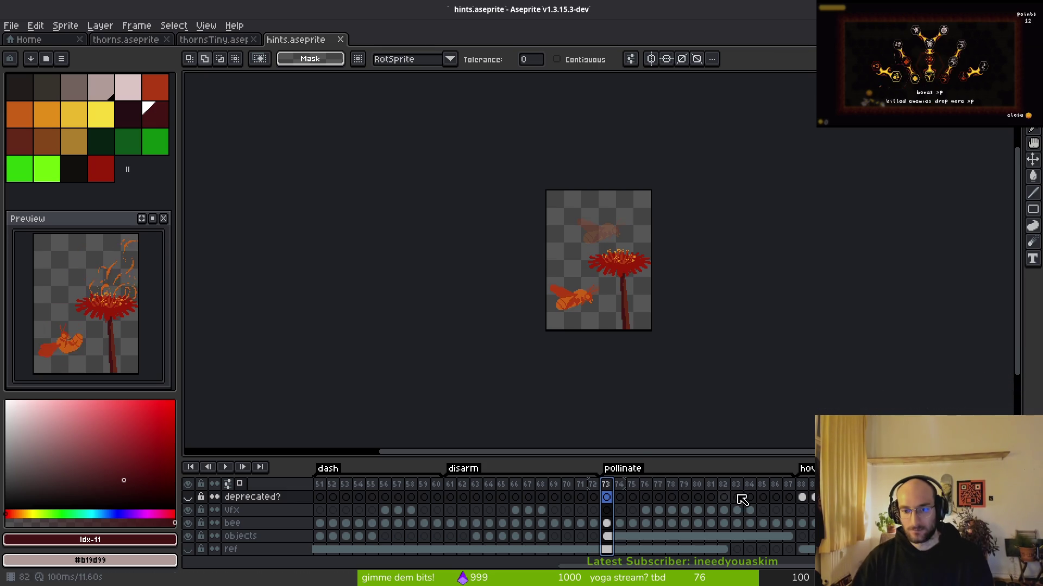
scroll(635, 492, right, 2)
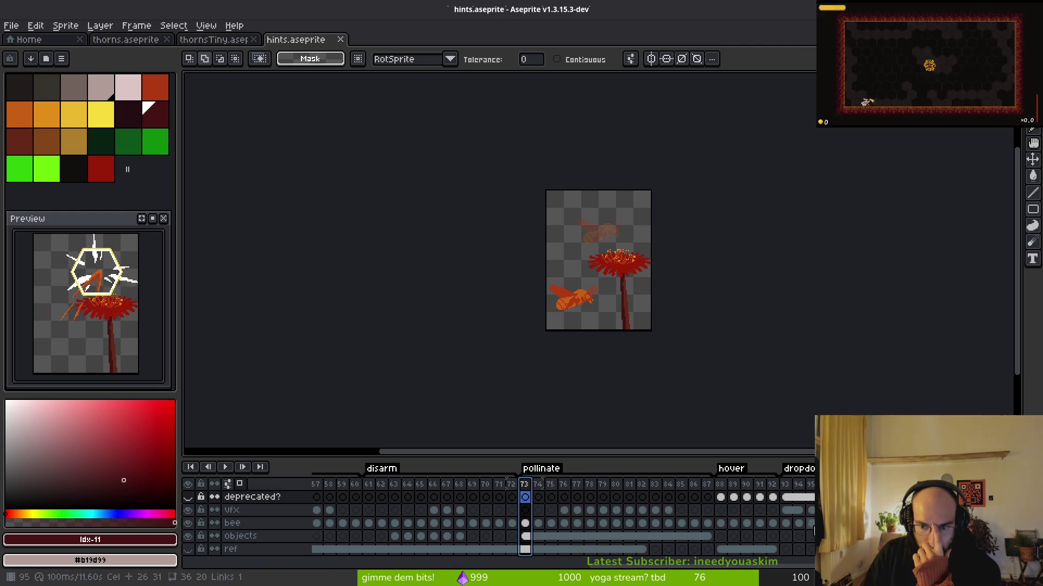
scroll(714, 483, right, 9)
click(720, 496)
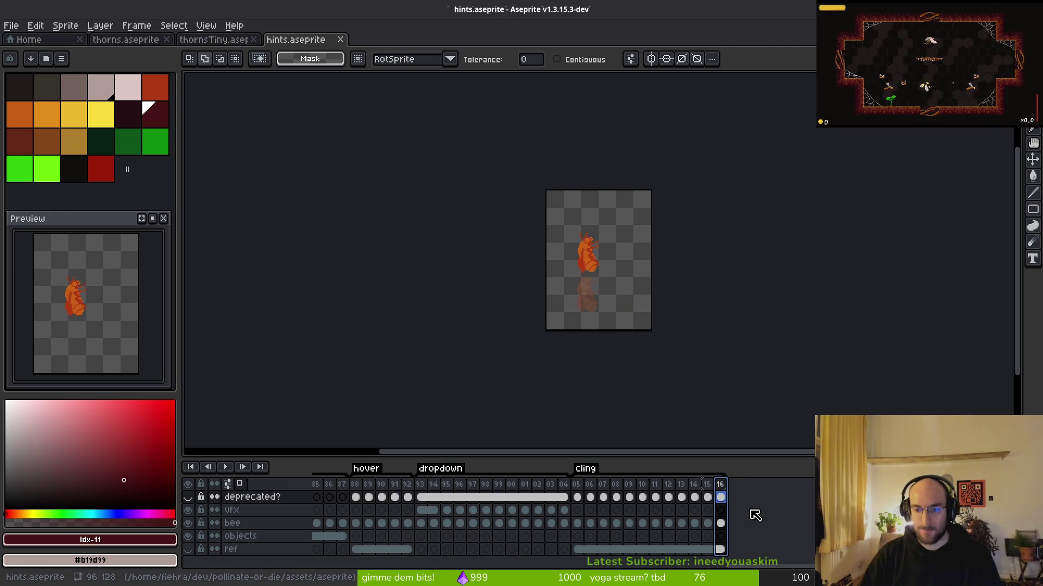
Step: Append empty frames 117–125 after frame 116, tag them collectBuff, and save hints.aseprite
key(alt+b)
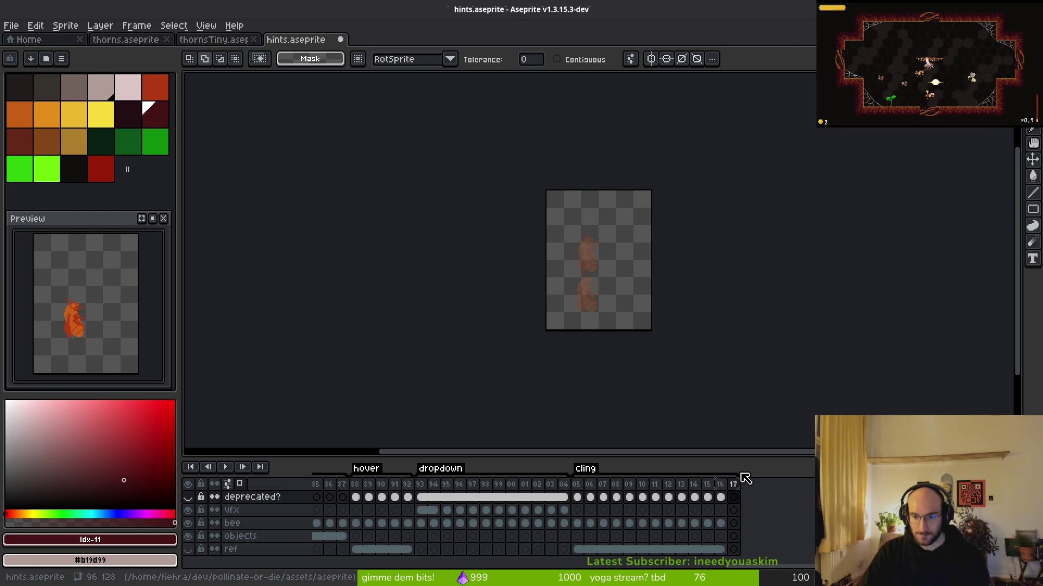
drag(734, 497, 733, 548)
key(alt+b)
key(alt+b)
key(alt+b)
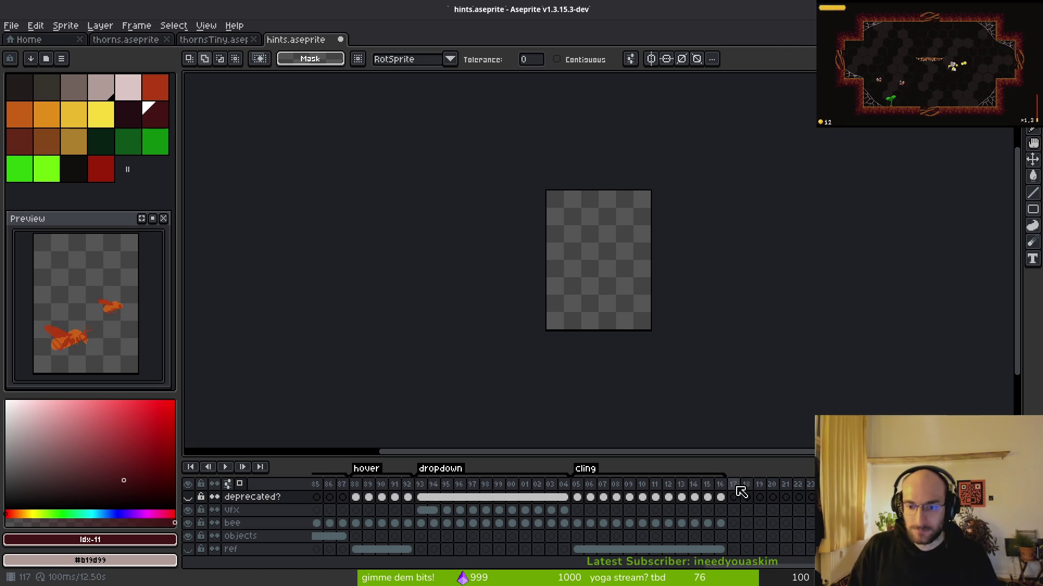
key(F2)
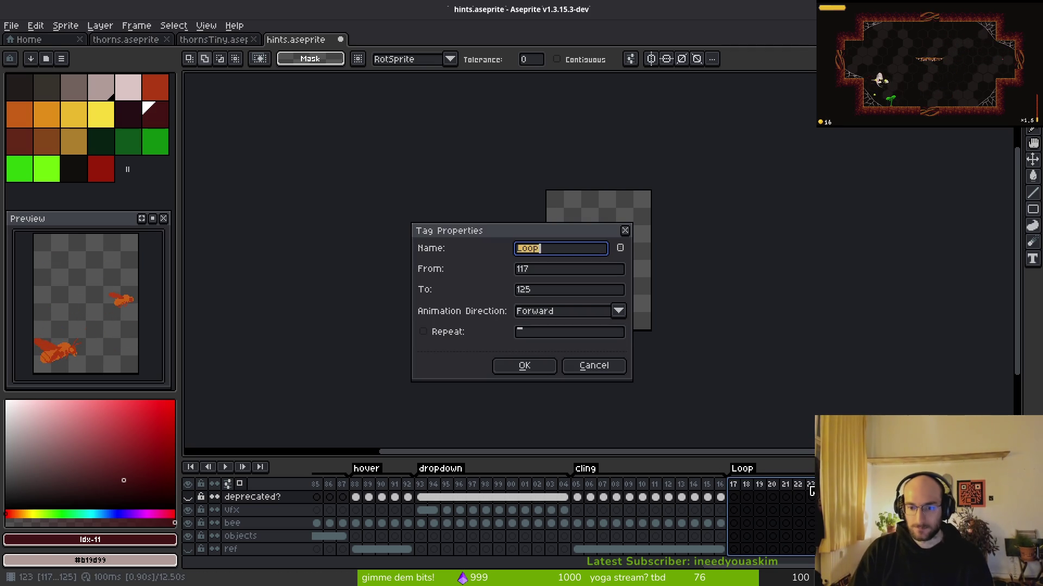
key(Return)
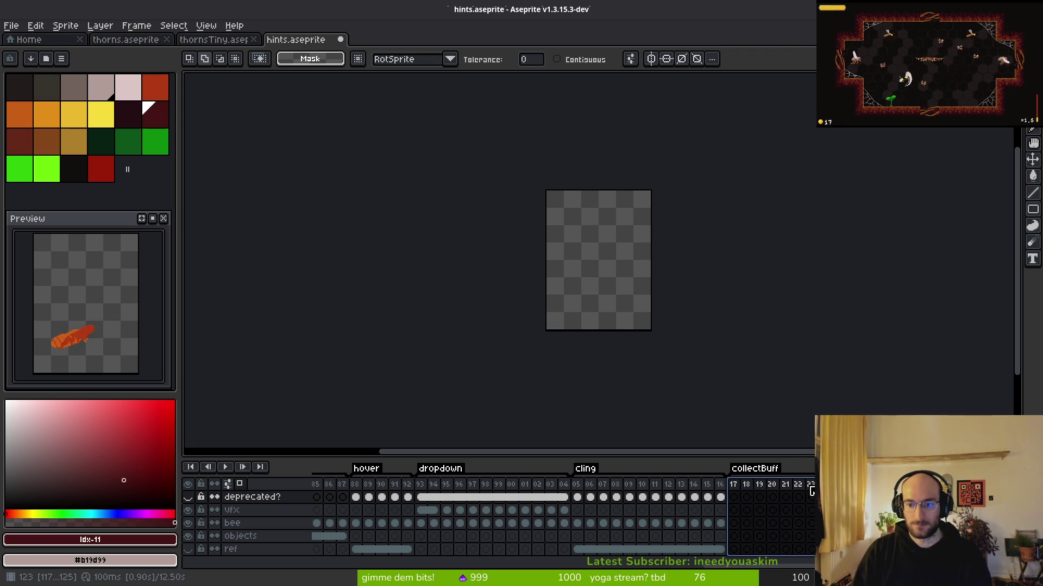
key(ctrl+s)
scroll(516, 504, left, 5)
Step: Move pollinate's end frames to after frame 111, so pollinate ends at 81, then check the result frame by frame
mouse_move(395, 498)
mouse_down()
mouse_move(505, 494)
mouse_move(429, 495)
mouse_move(502, 496)
mouse_move(489, 496)
mouse_up()
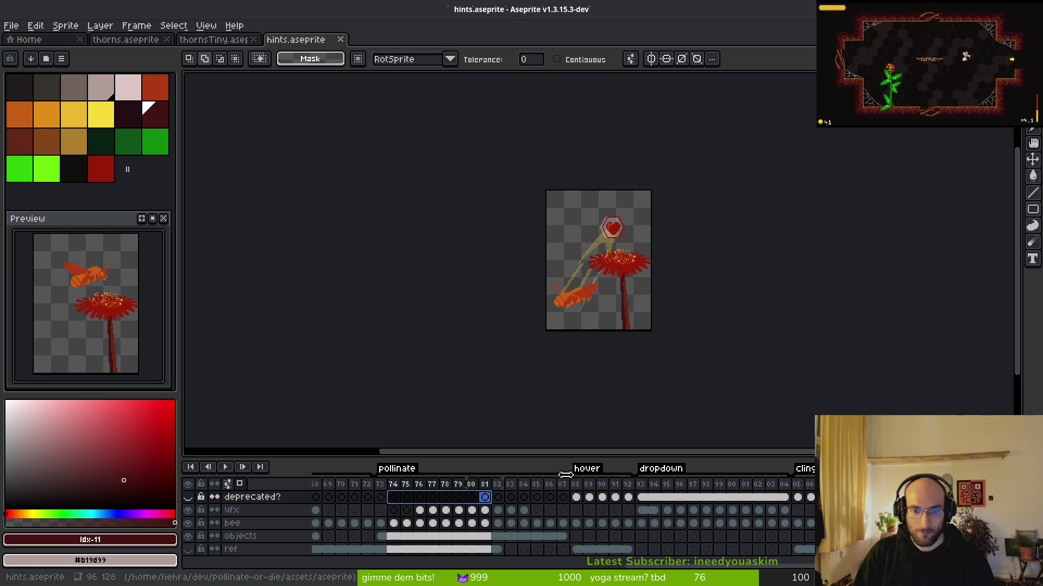
mouse_move(499, 485)
mouse_down()
mouse_move(528, 527)
mouse_move(563, 540)
mouse_move(496, 489)
mouse_move(949, 498)
mouse_up()
key(Left)
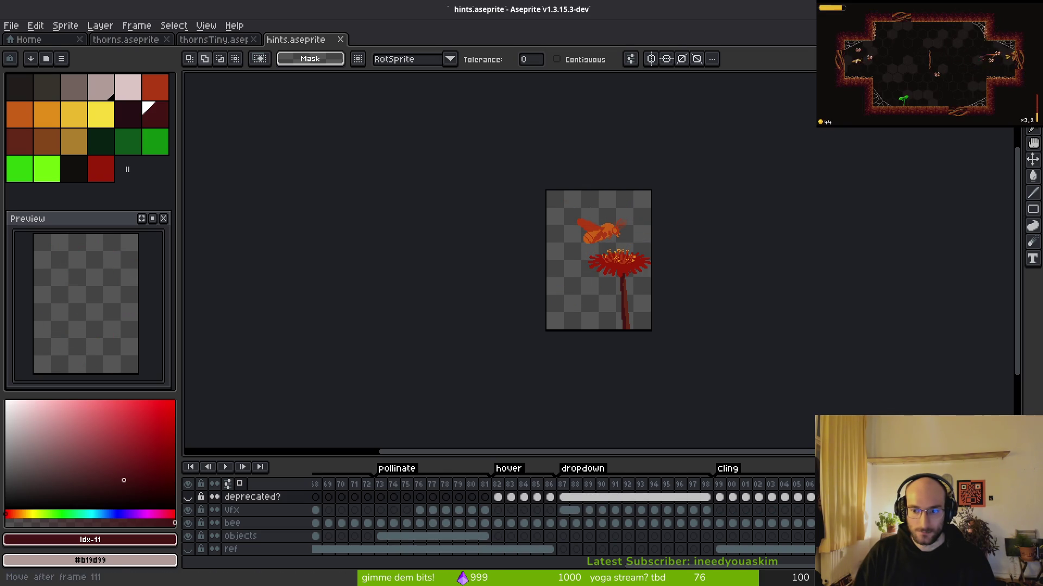
key(Left)
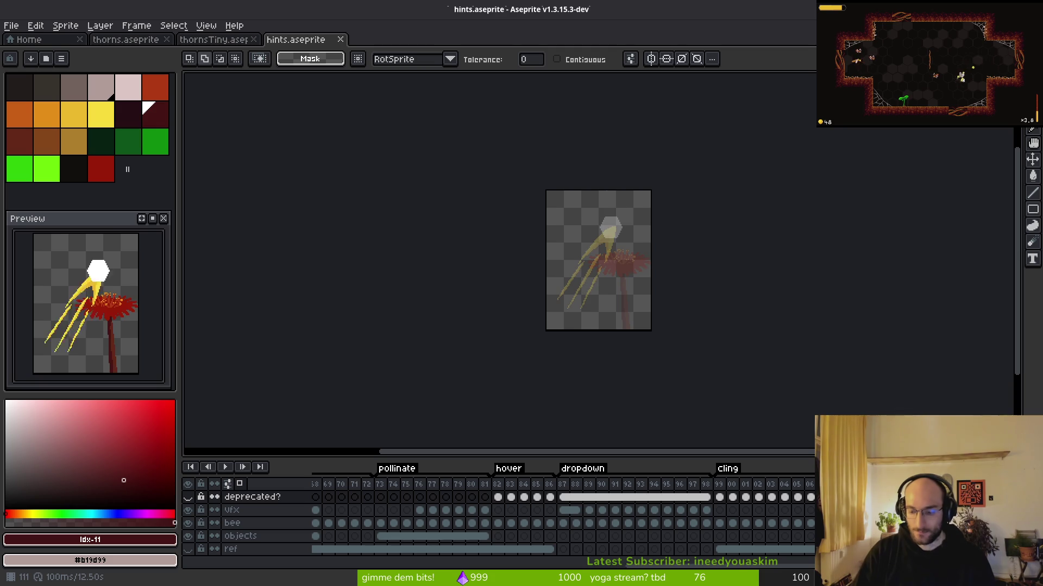
key(Right)
key(Right)
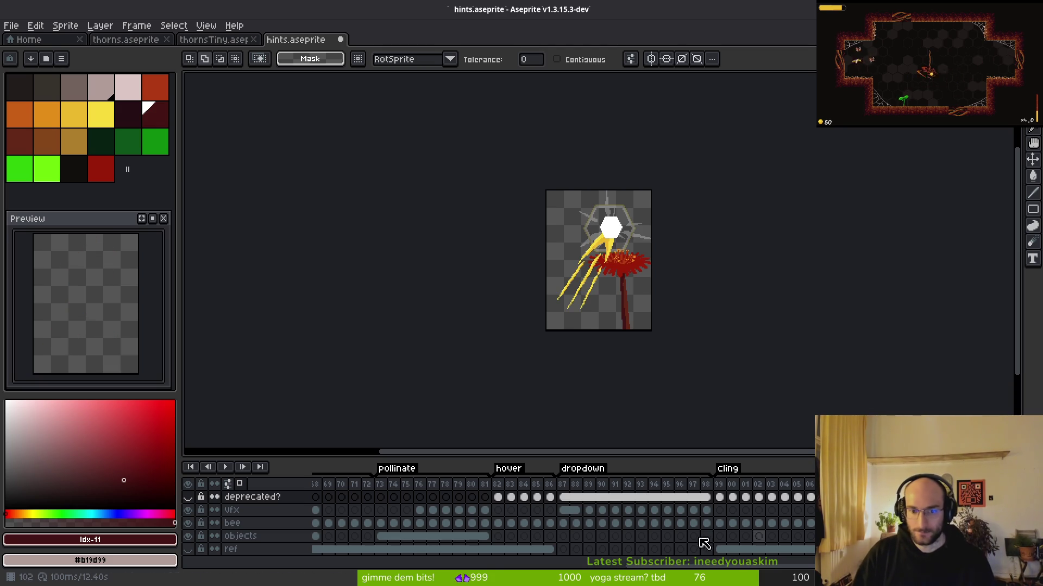
click(485, 510)
Step: Inspect the bee and vfx cels at frames 80–81 of pollinate
click(485, 523)
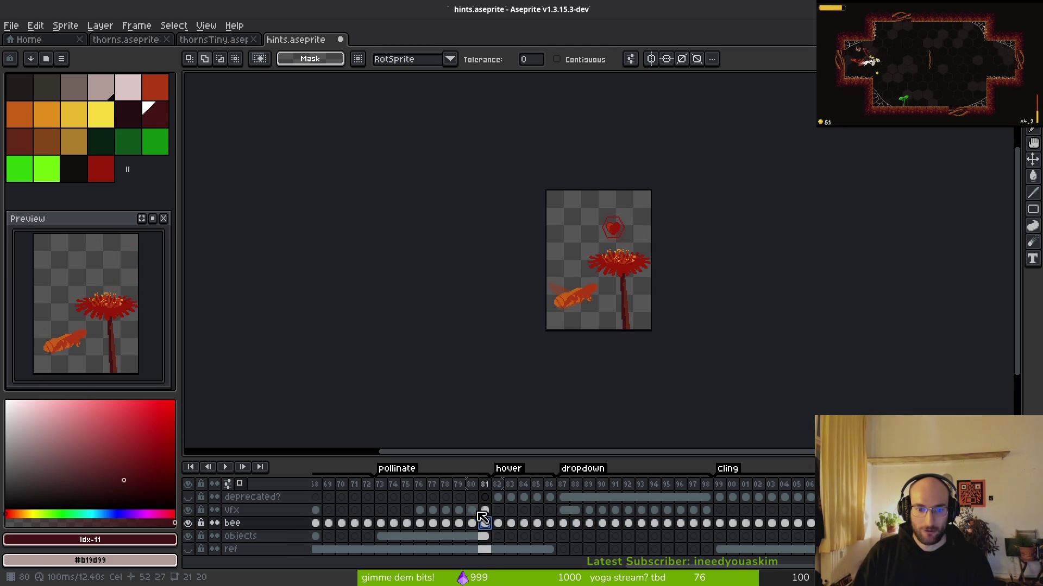
click(485, 511)
mouse_move(480, 526)
mouse_down()
mouse_move(473, 493)
mouse_move(477, 549)
mouse_up()
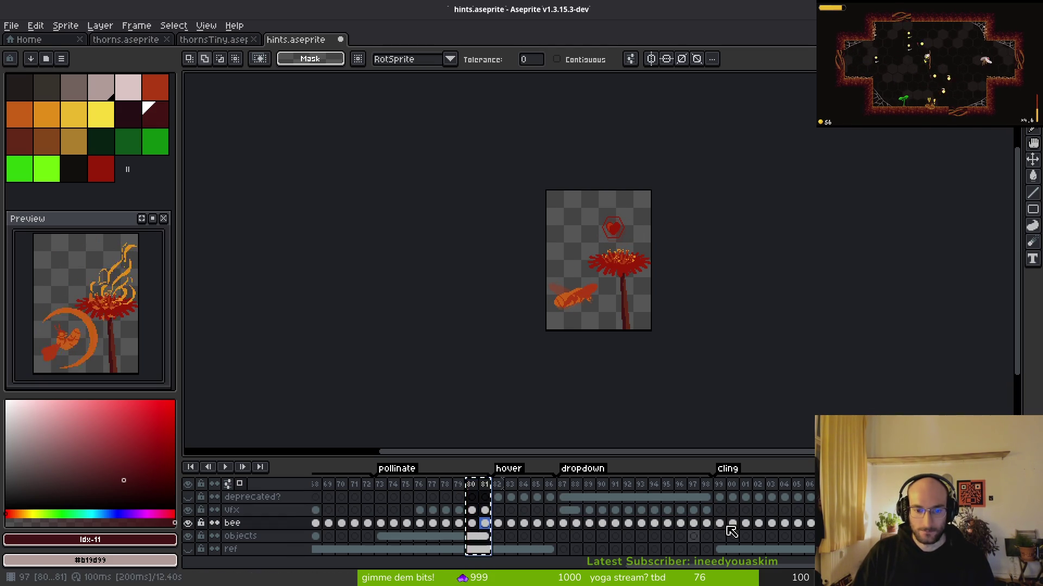
key(Up)
key(Up)
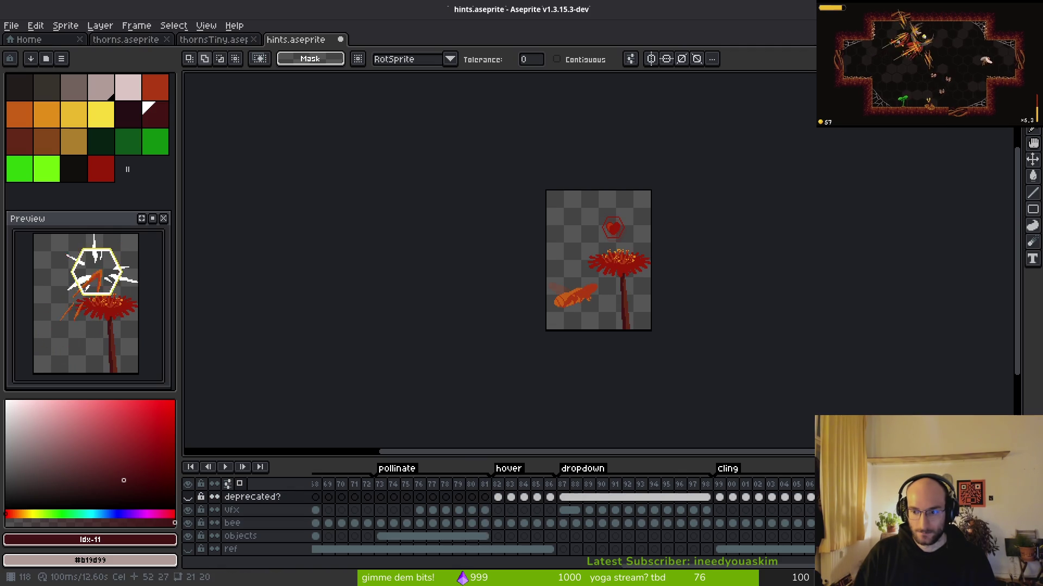
scroll(563, 516, right, 3)
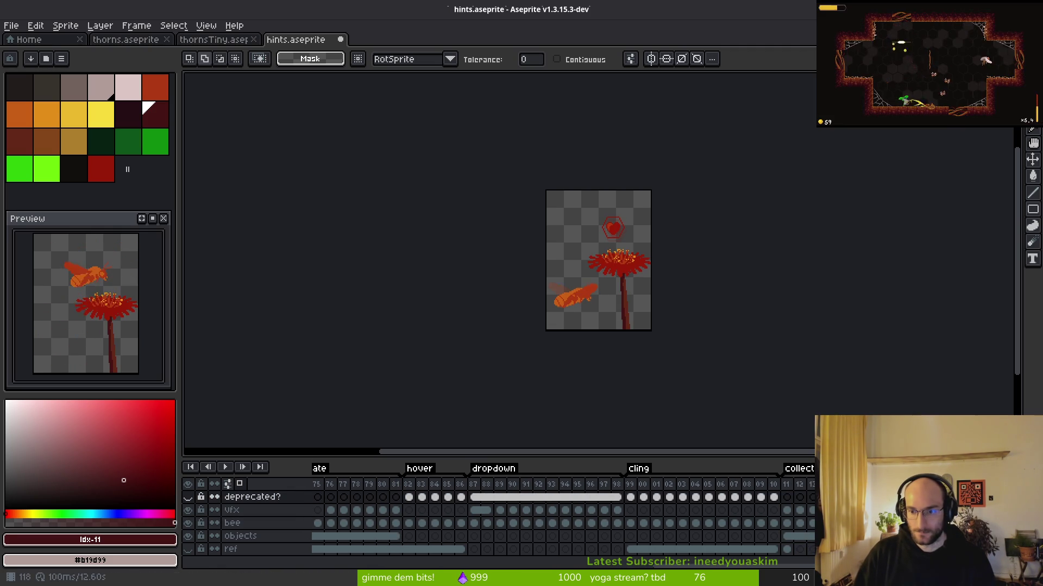
Step: Play back the collect animation from frame 111 through 125 and inspect its bee cels
click(786, 497)
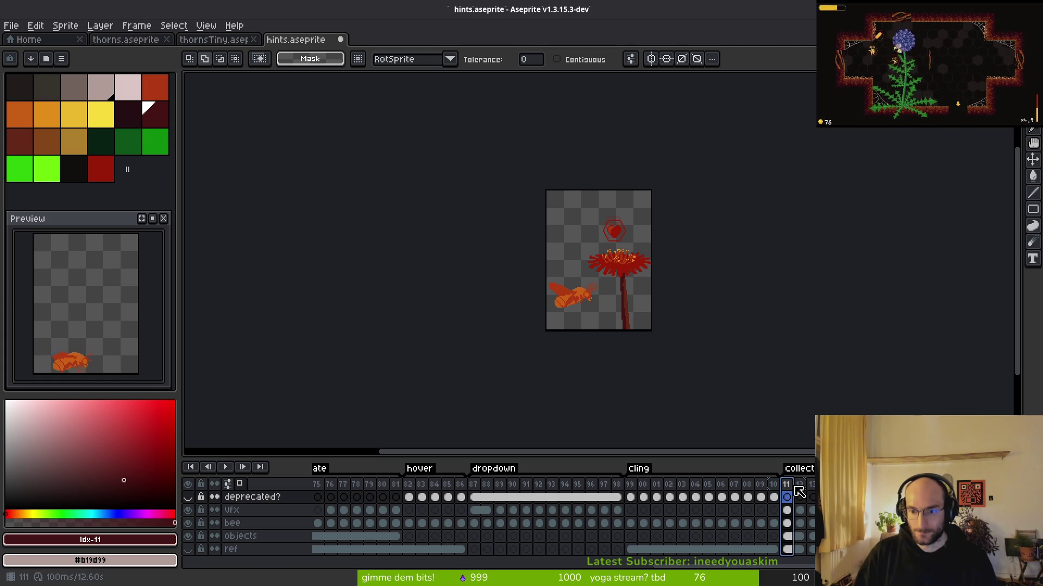
key(Return)
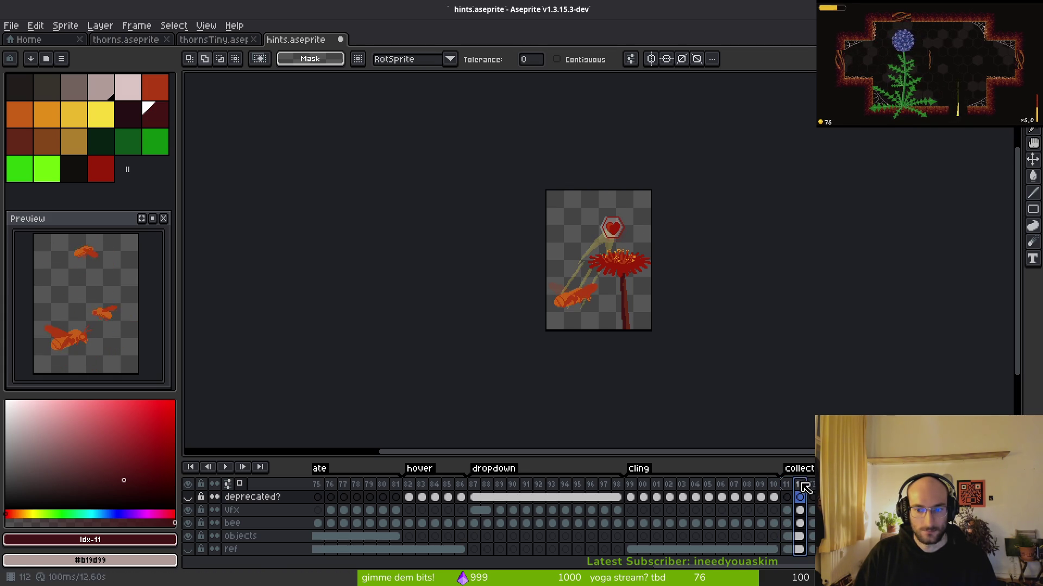
click(785, 497)
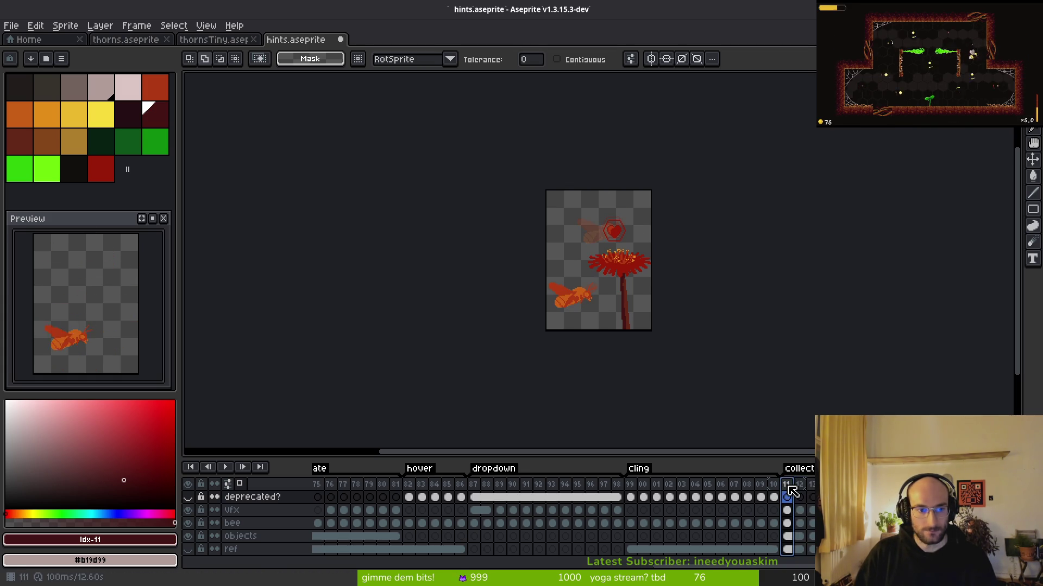
click(722, 523)
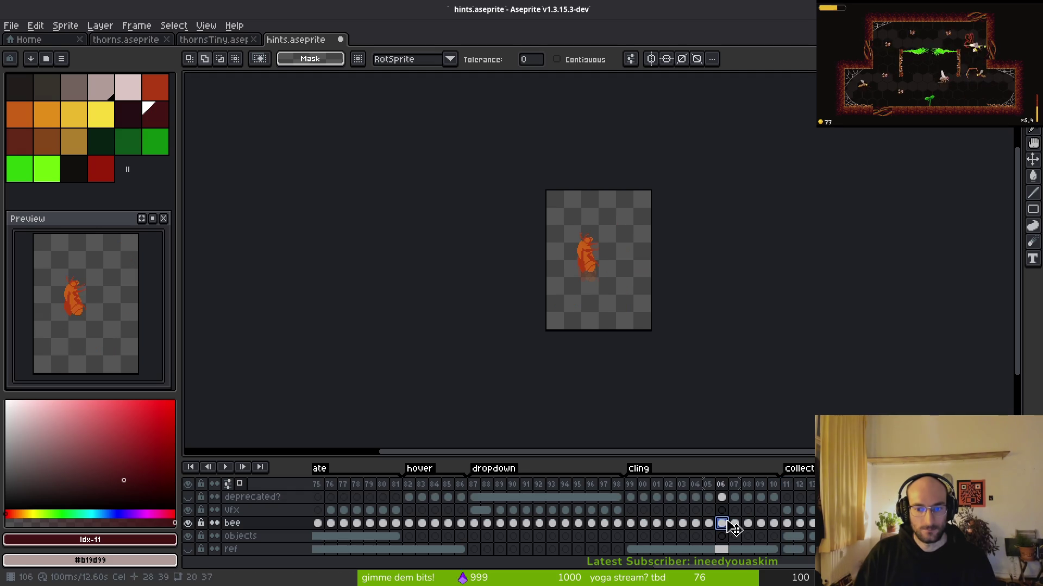
click(806, 524)
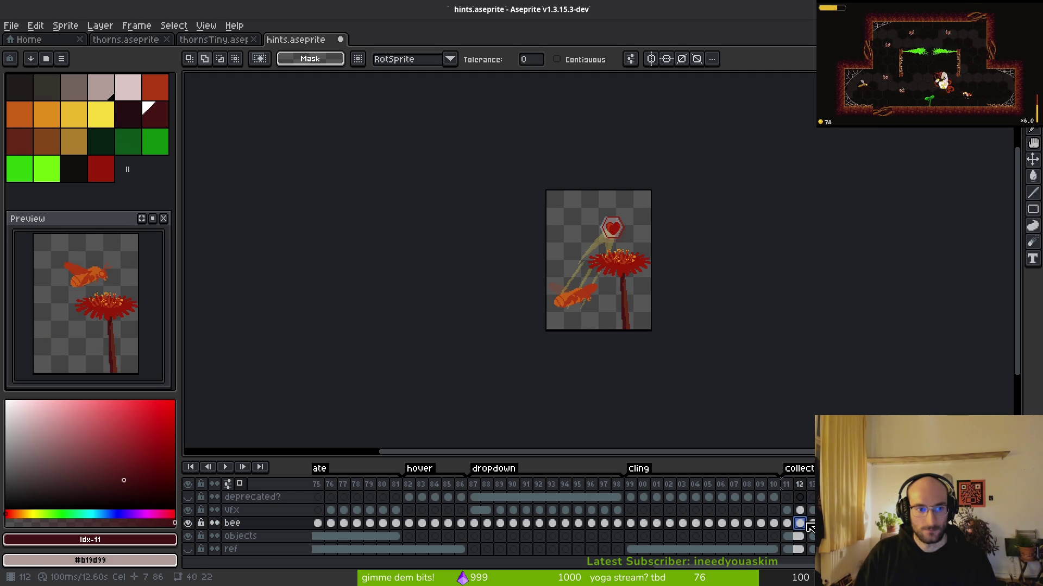
click(787, 523)
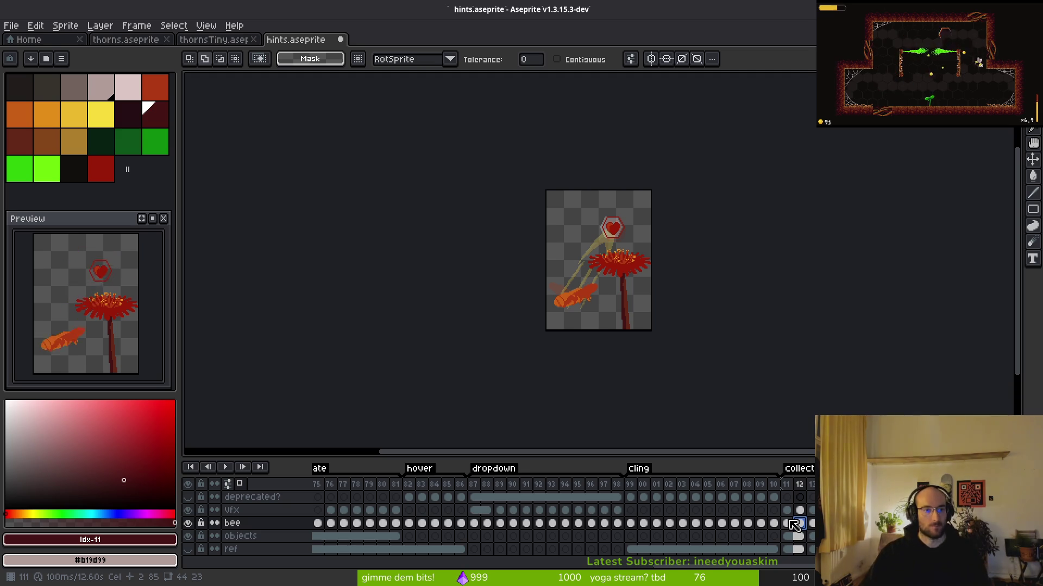
key(Return)
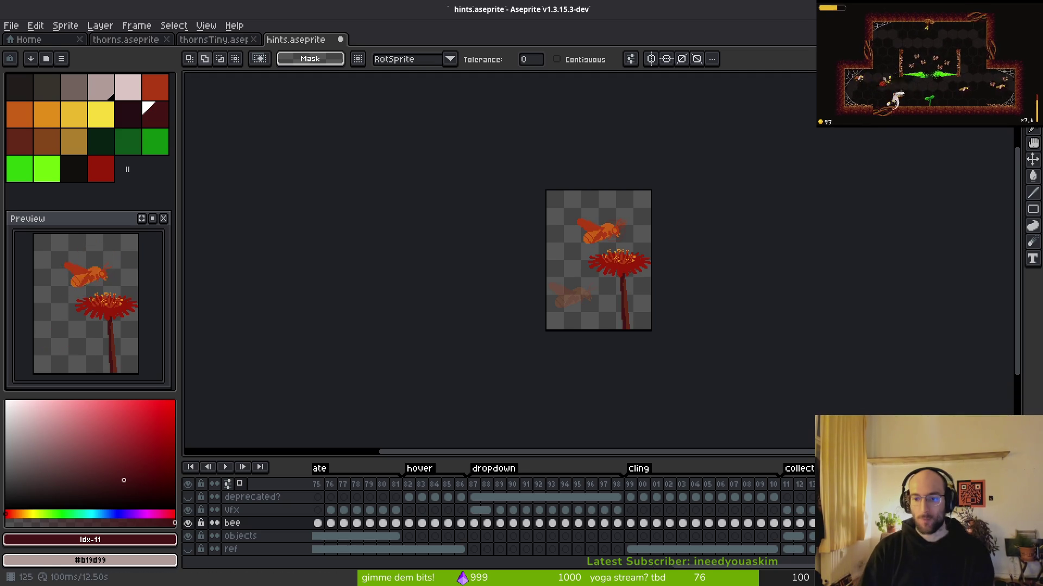
click(789, 499)
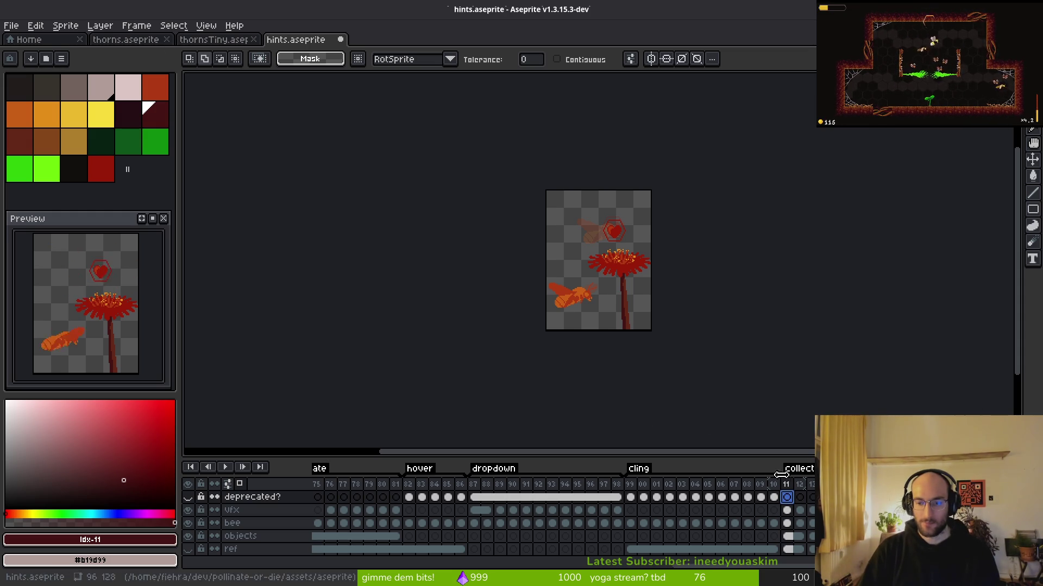
Step: Insert two frames after frame 81 and paste frame 81's bee cel into frame 82
scroll(544, 498, left, 5)
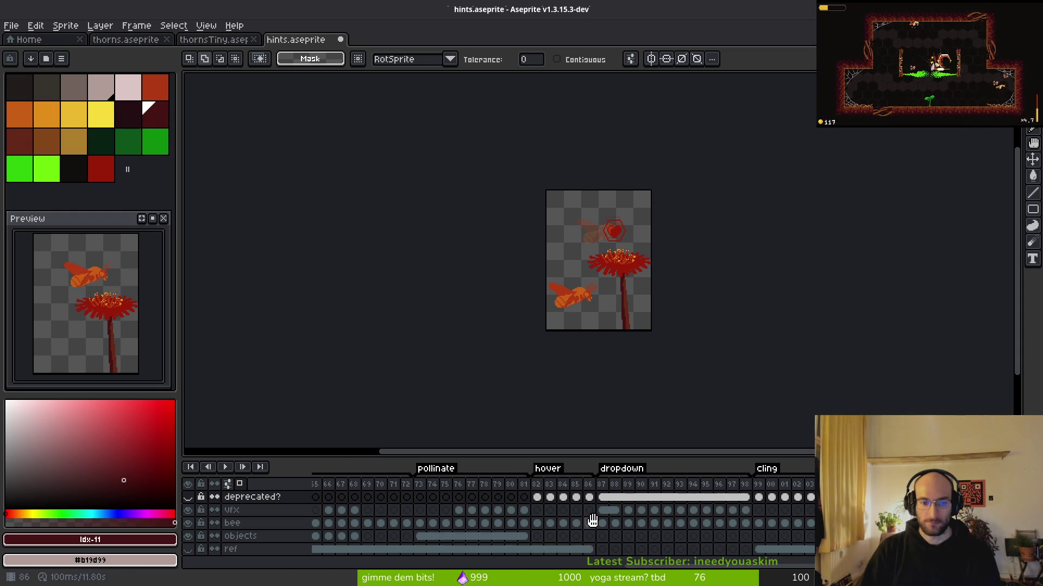
click(432, 486)
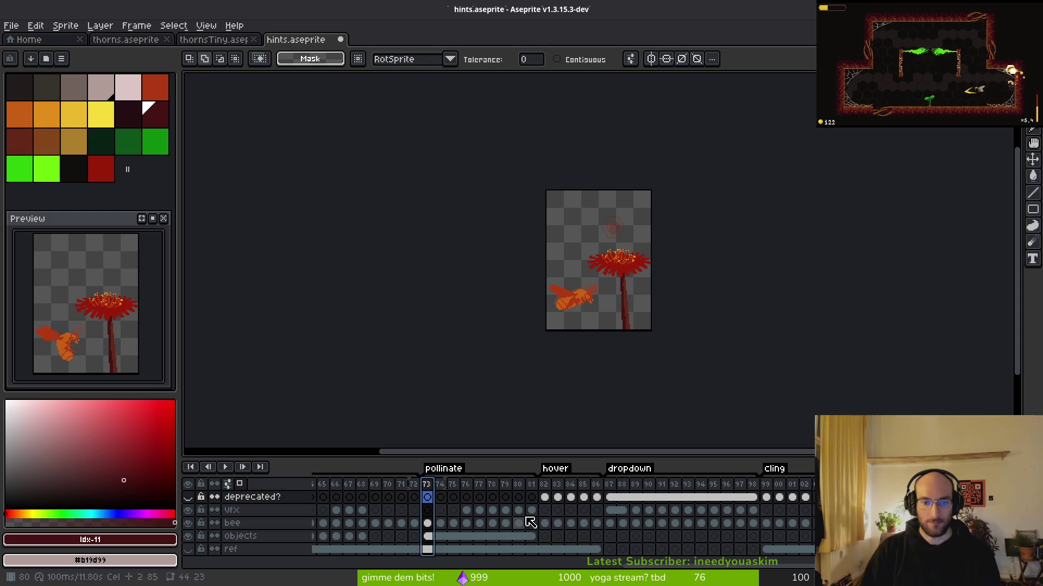
click(533, 486)
key(alt+b)
key(alt+b)
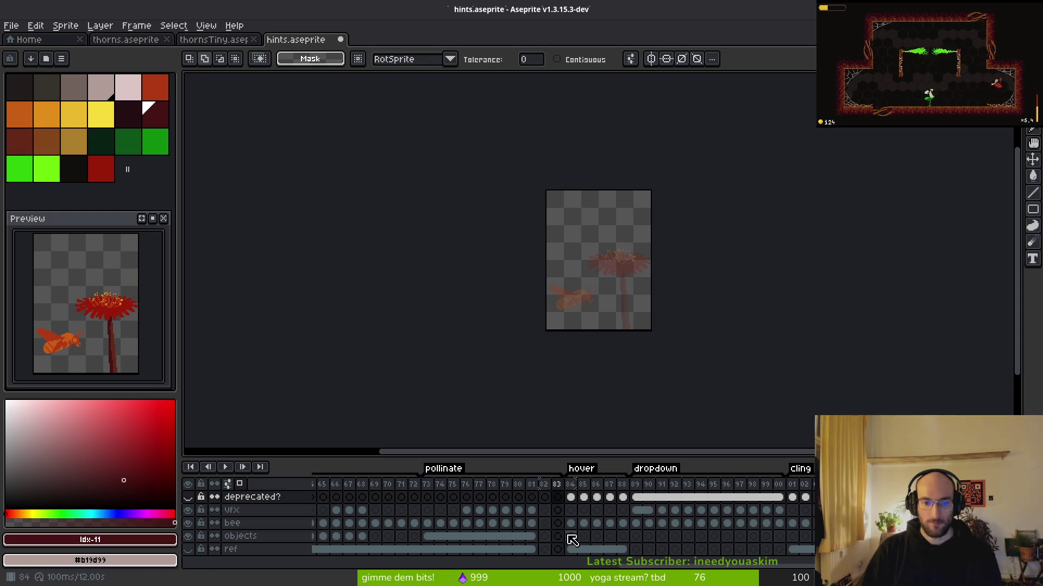
click(532, 523)
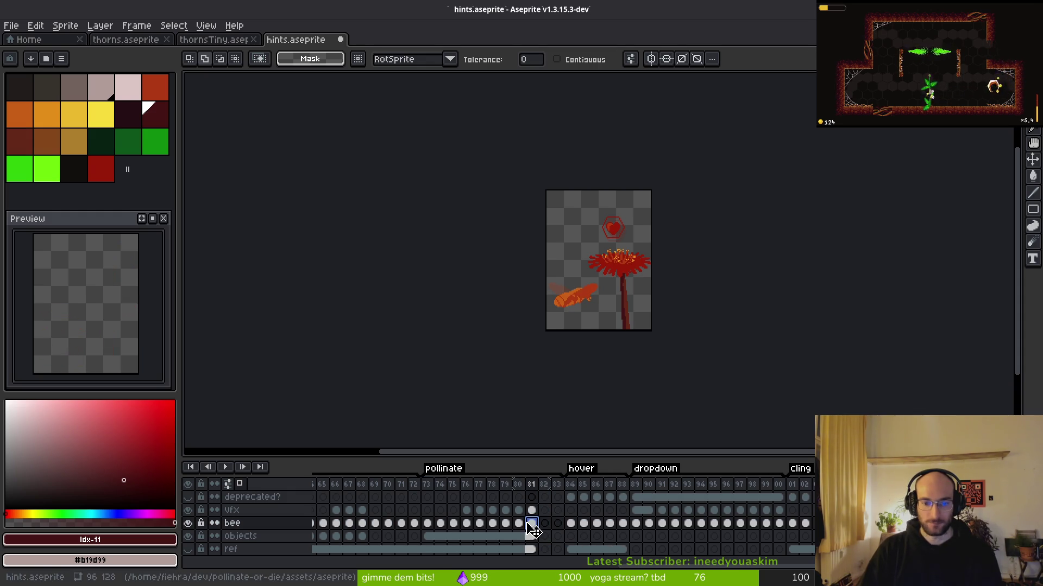
key(ctrl+c)
click(557, 523)
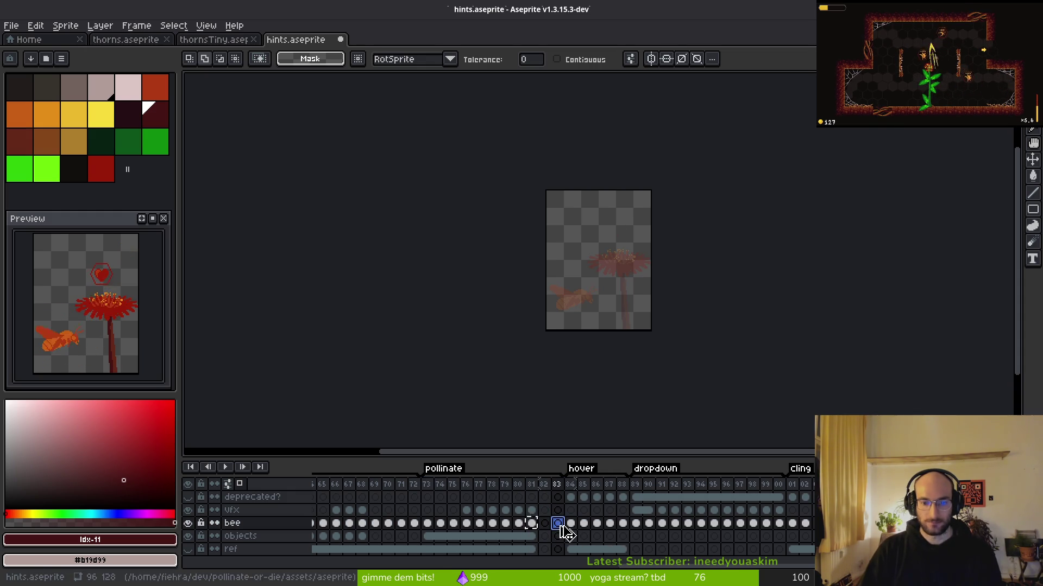
click(544, 524)
key(ctrl+v)
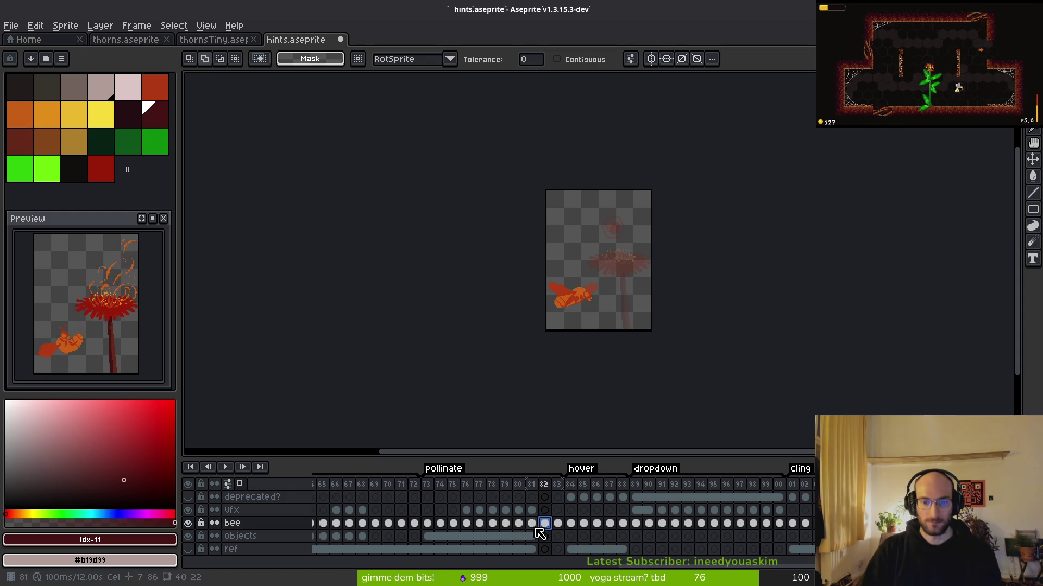
Step: Rearrange the objects-layer cels across frames 80–83 and preview the animation
click(519, 511)
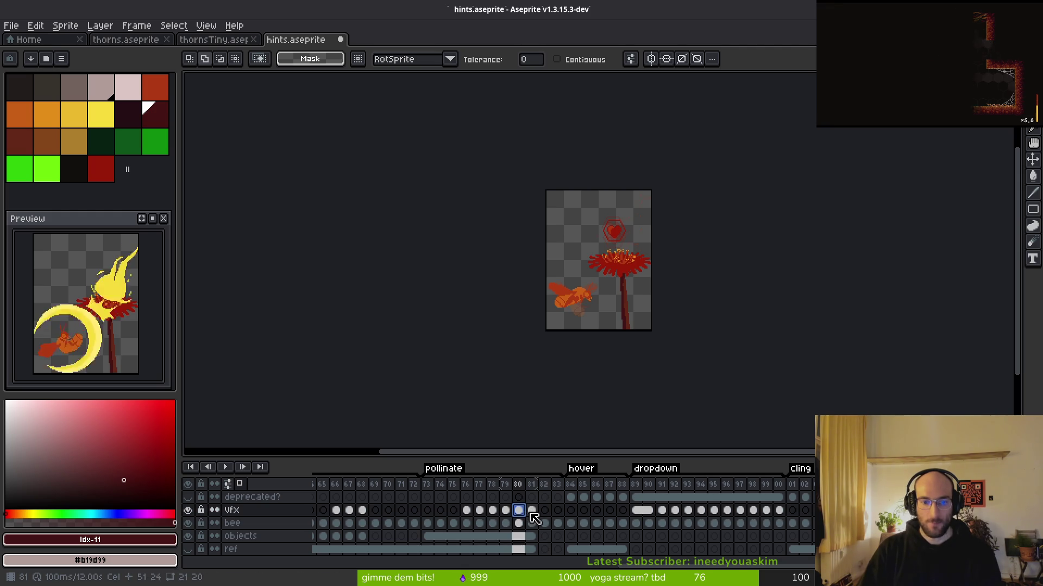
click(532, 551)
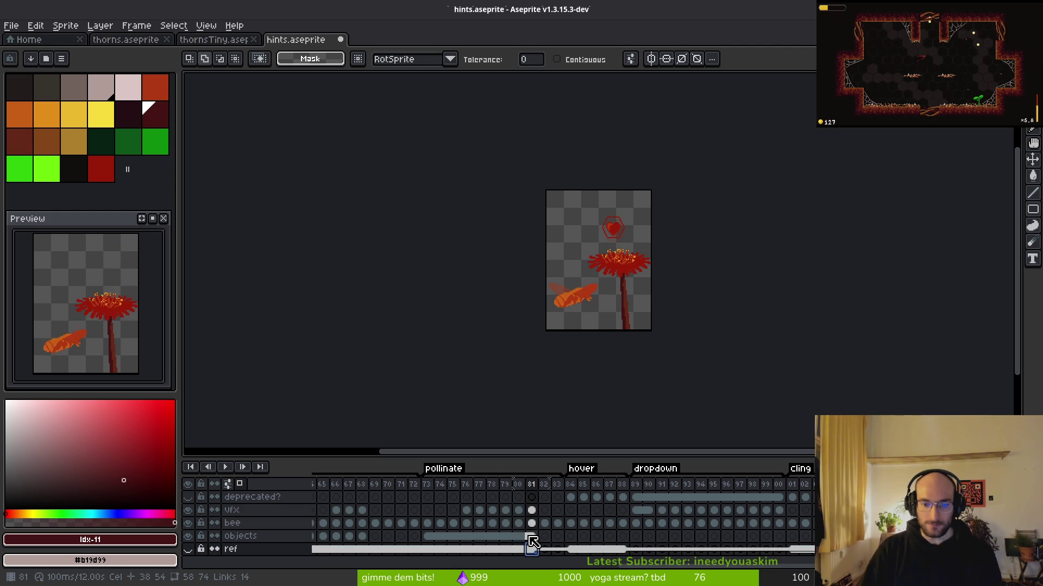
click(531, 538)
click(565, 539)
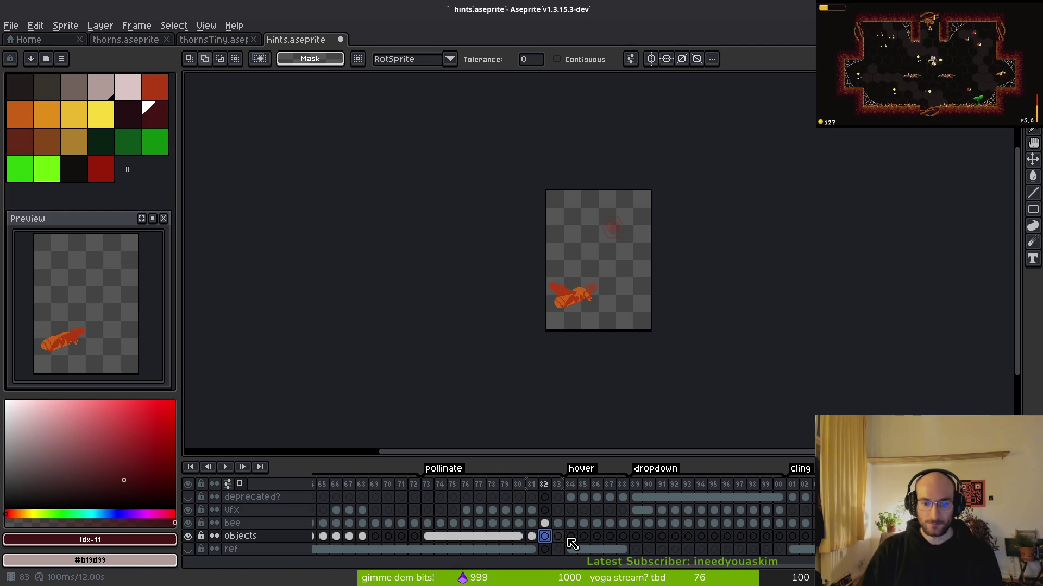
shift+click(524, 539)
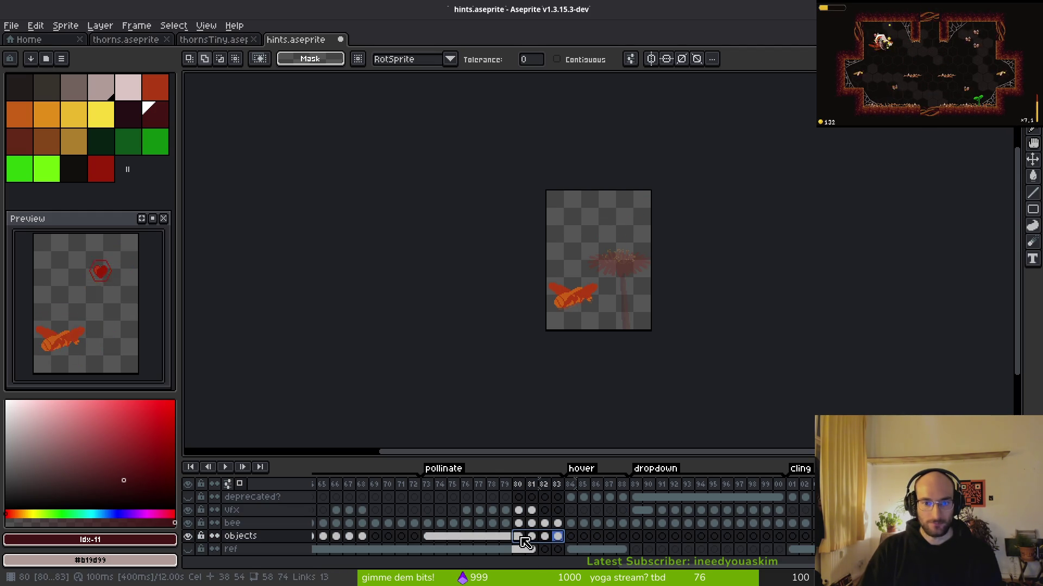
mouse_move(561, 541)
mouse_down()
mouse_move(601, 545)
mouse_move(543, 540)
mouse_move(574, 555)
mouse_up()
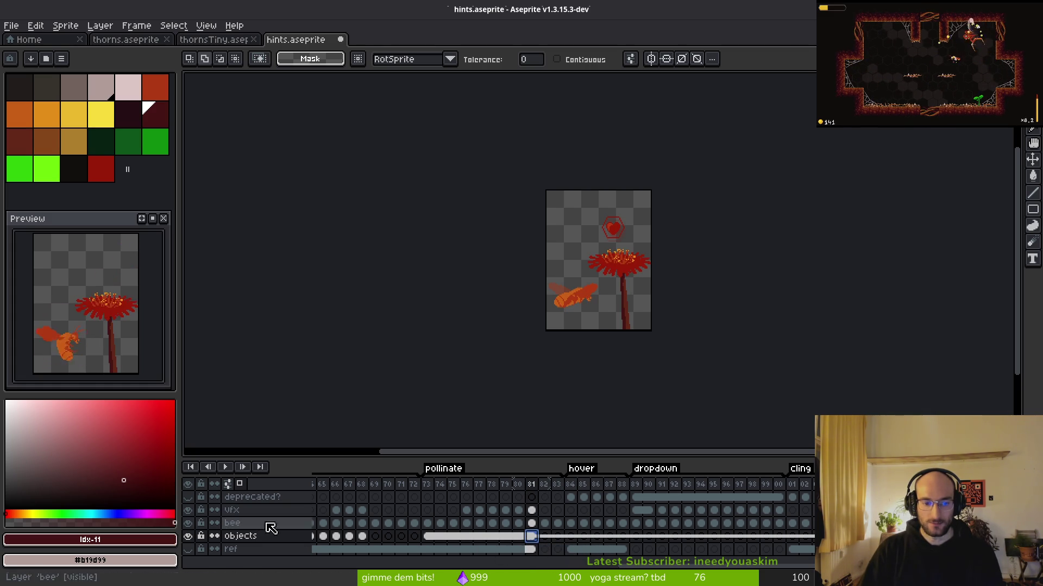
click(506, 537)
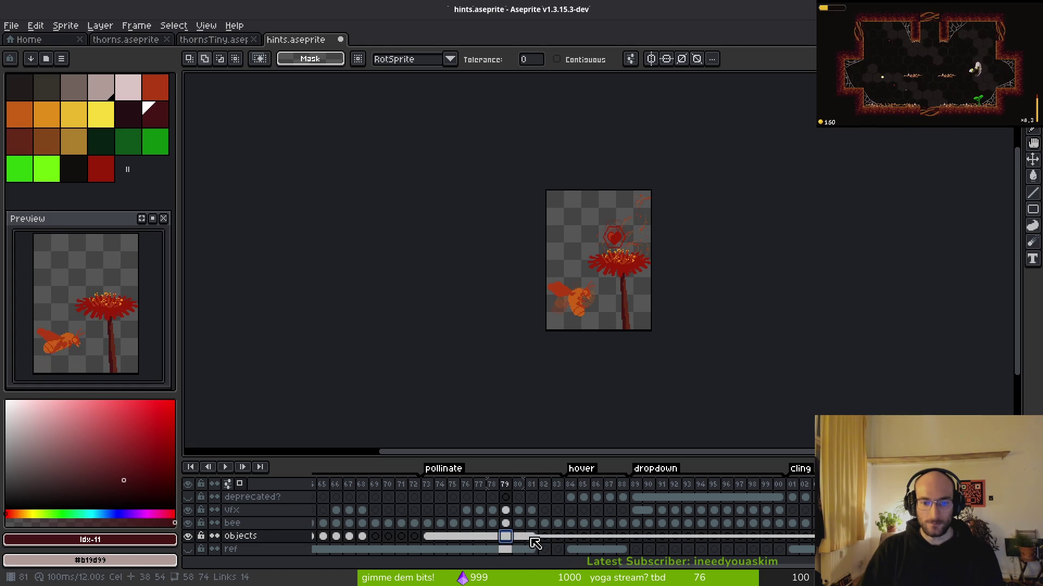
click(533, 541)
key(Return)
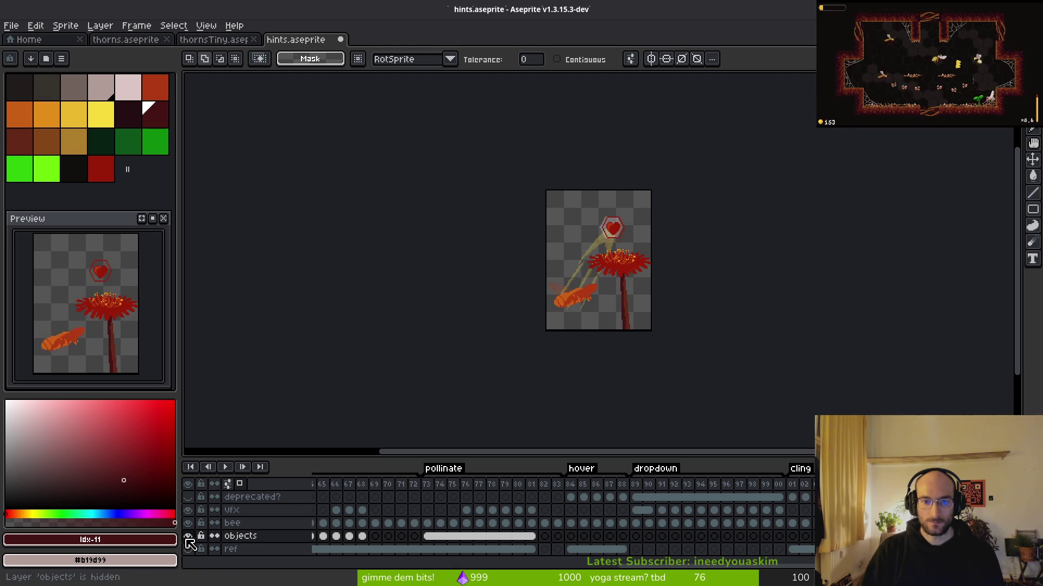
Step: Link the objects cels across frames 81–83 and save hints.aseprite
drag(534, 542, 557, 542)
right_click(530, 543)
click(527, 562)
click(571, 549)
key(ctrl+s)
Step: Try clearing the objects cels from frame 84 onward, then undo it
scroll(570, 543, right, 3)
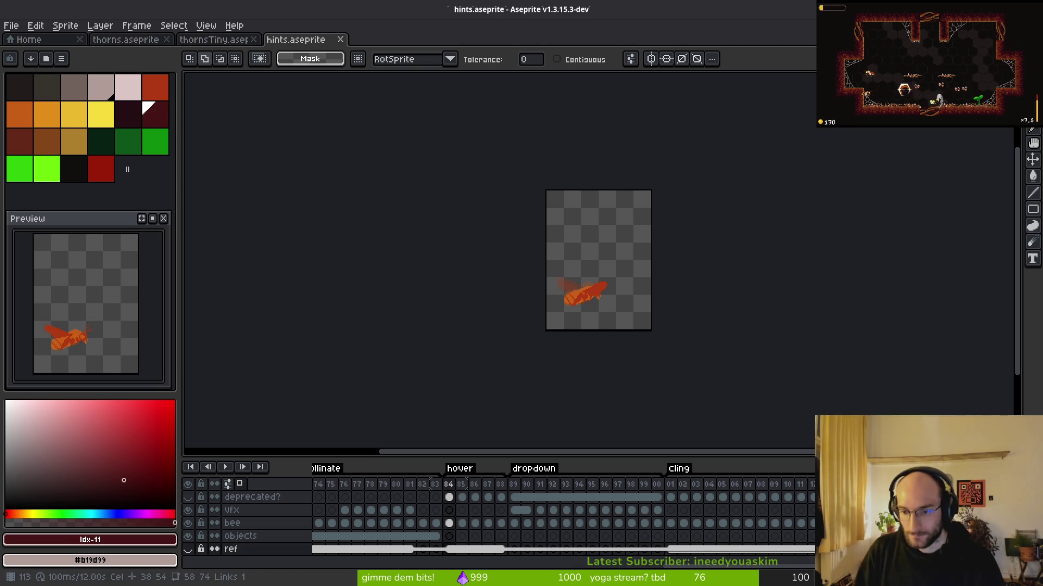
click(904, 536)
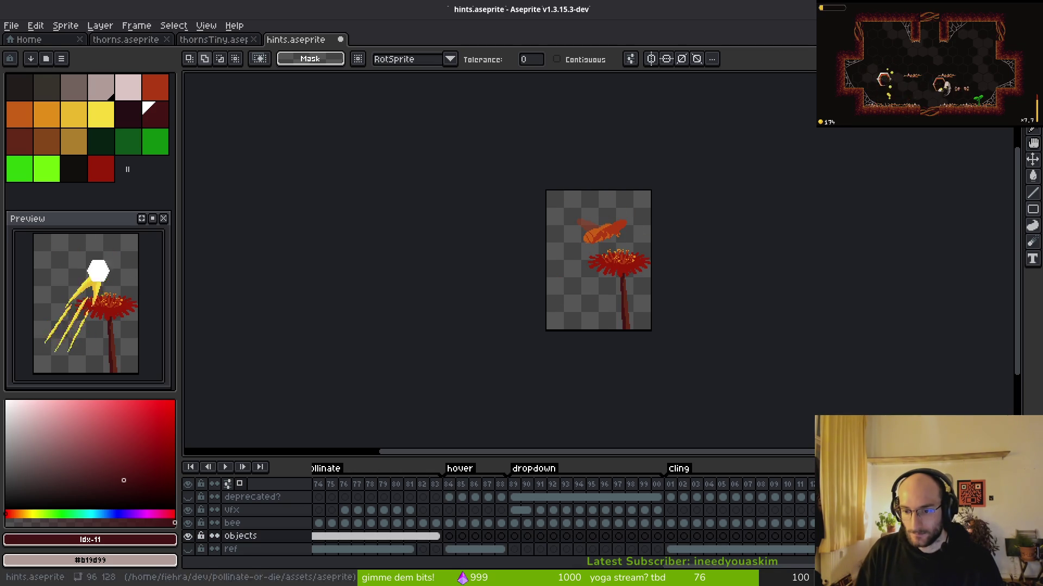
key(Delete)
key(ctrl+z)
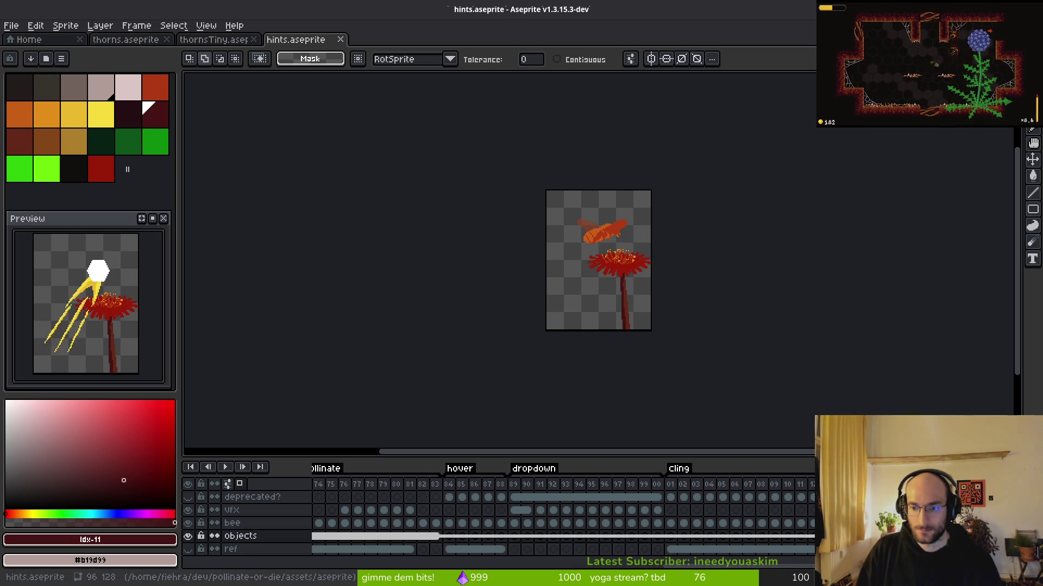
Step: Select the objects cels from frame 81 through 120 and save again
drag(409, 536, 618, 544)
scroll(650, 531, left, 3)
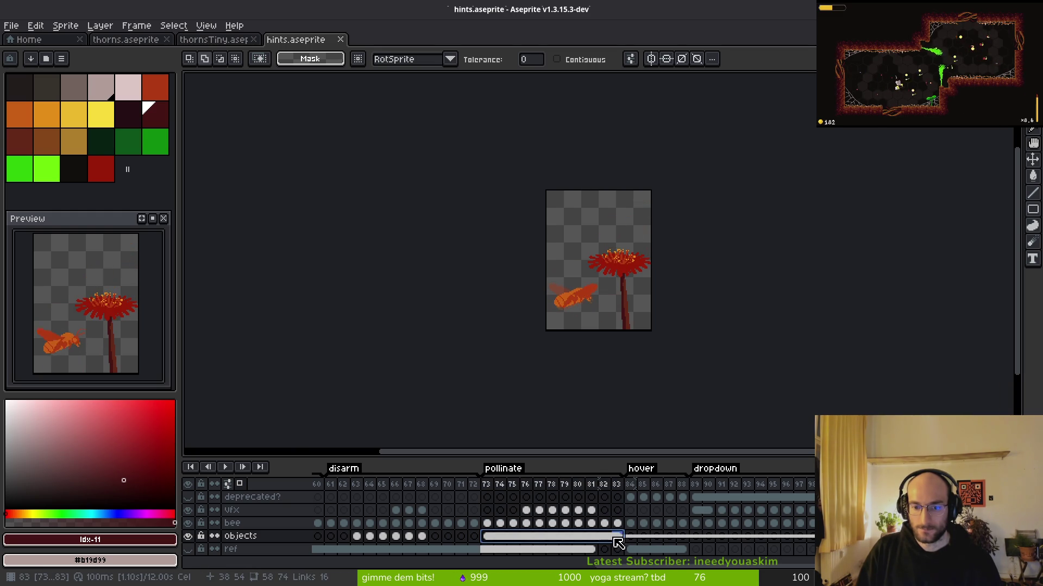
scroll(622, 542, right, 2)
shift+click(809, 536)
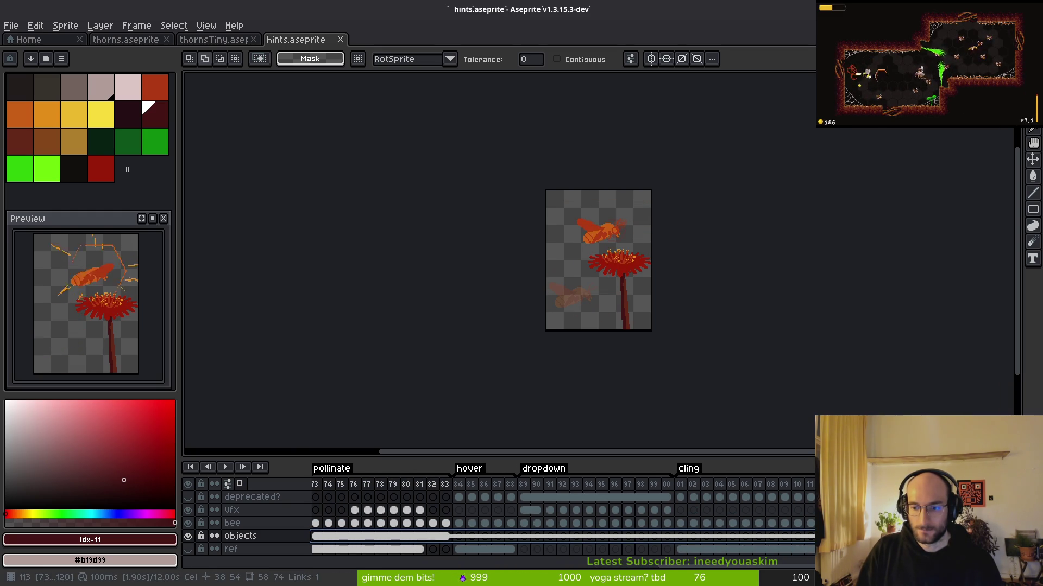
key(ctrl+s)
scroll(522, 538, left, 1)
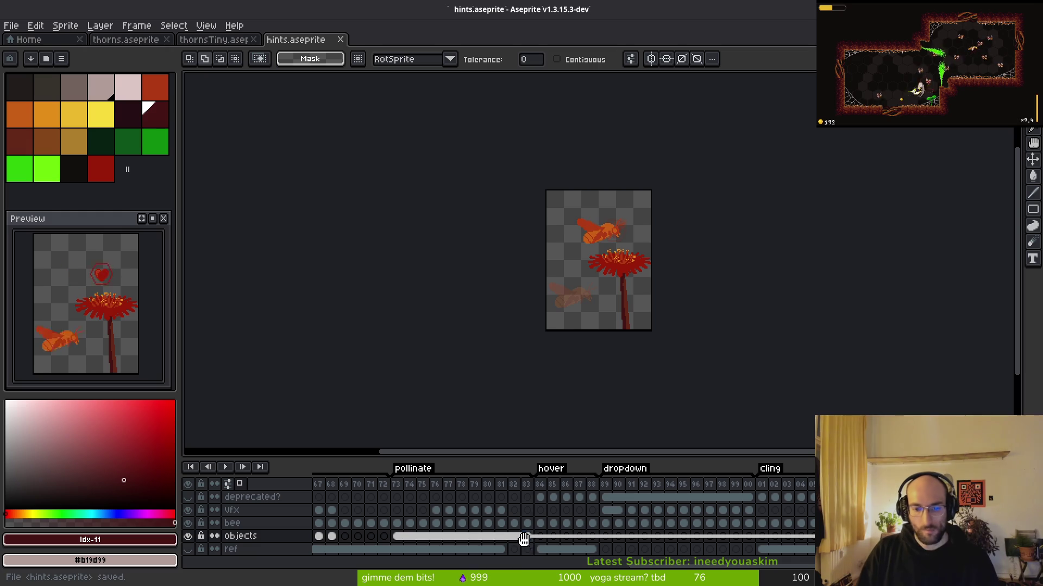
click(527, 537)
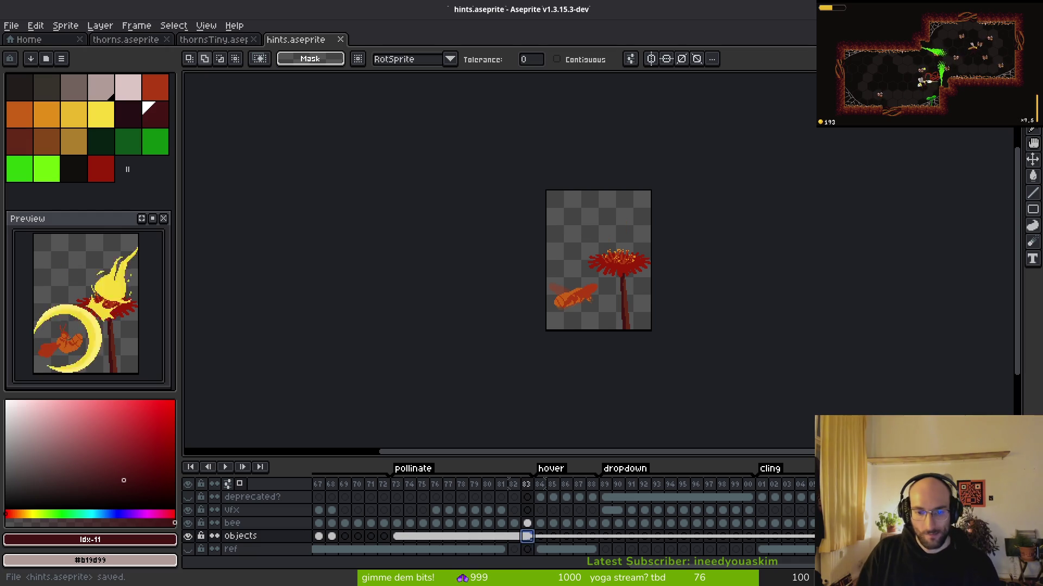
click(501, 510)
Step: Shrink the heart hint slightly on frame 82's vfx layer and save
click(516, 511)
scroll(558, 408, up, 4)
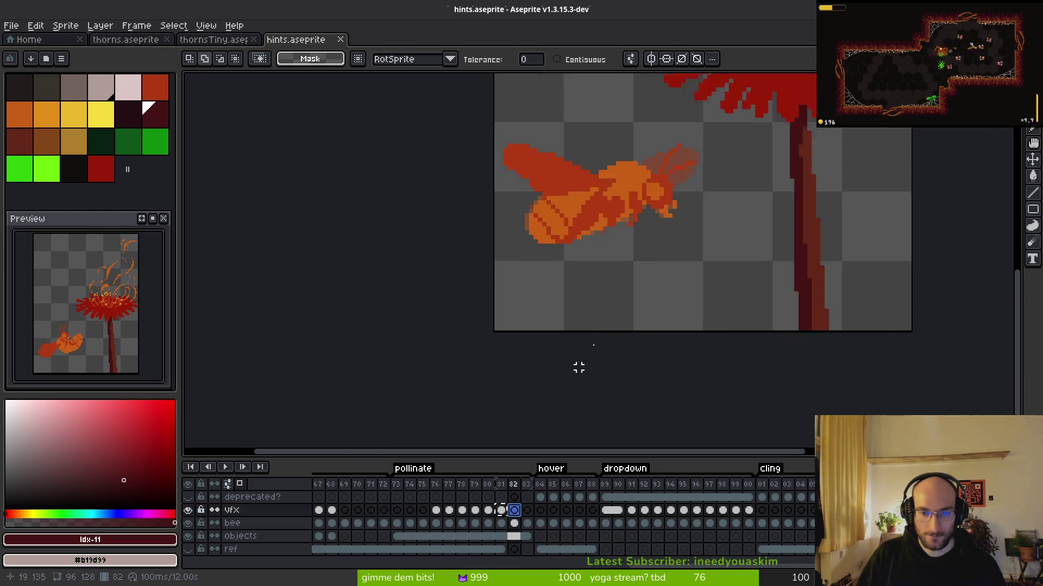
scroll(711, 246, down, 3)
key(m)
drag(649, 163, 829, 271)
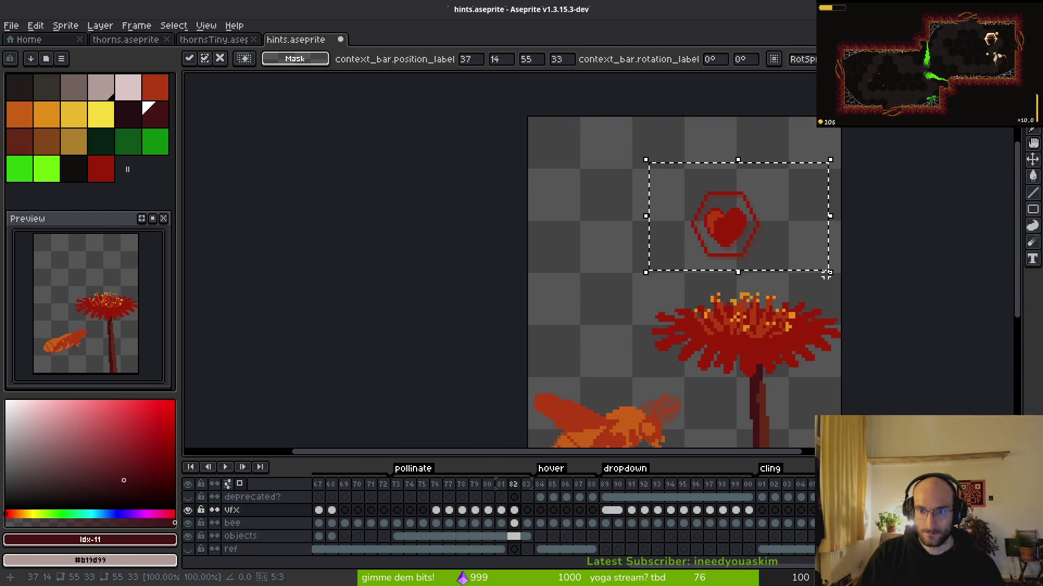
key(ctrl+s)
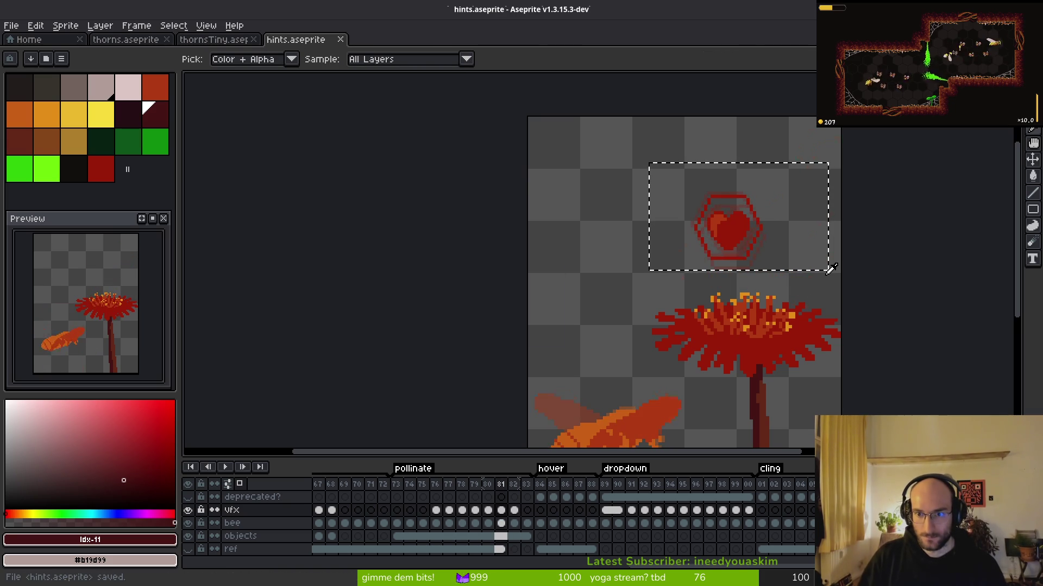
Step: Move the heart hint above the flower on frame 83 and save hints.aseprite
click(526, 510)
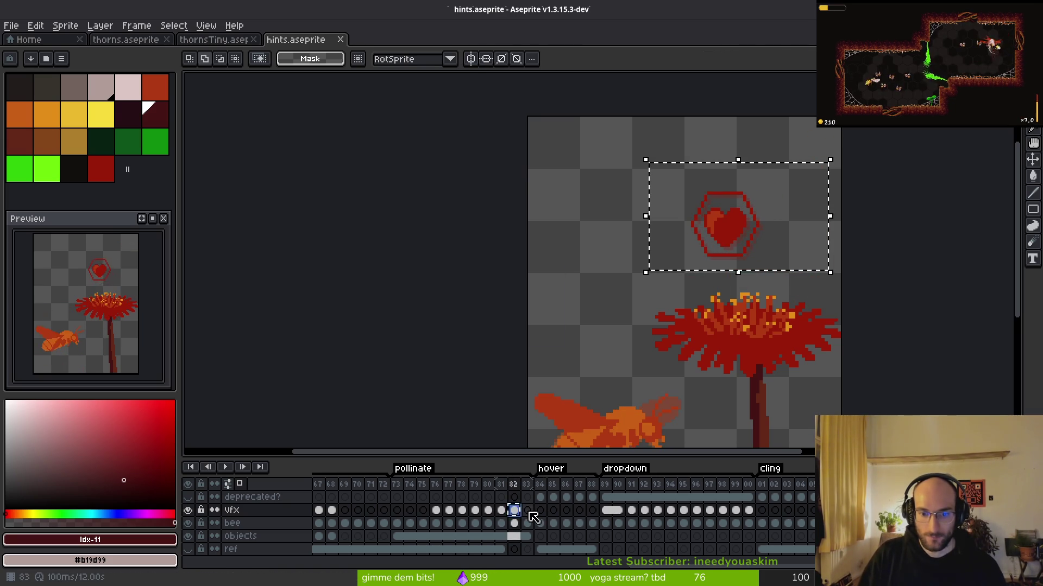
mouse_move(775, 232)
mouse_down()
mouse_move(817, 274)
mouse_move(679, 196)
mouse_move(692, 200)
mouse_up()
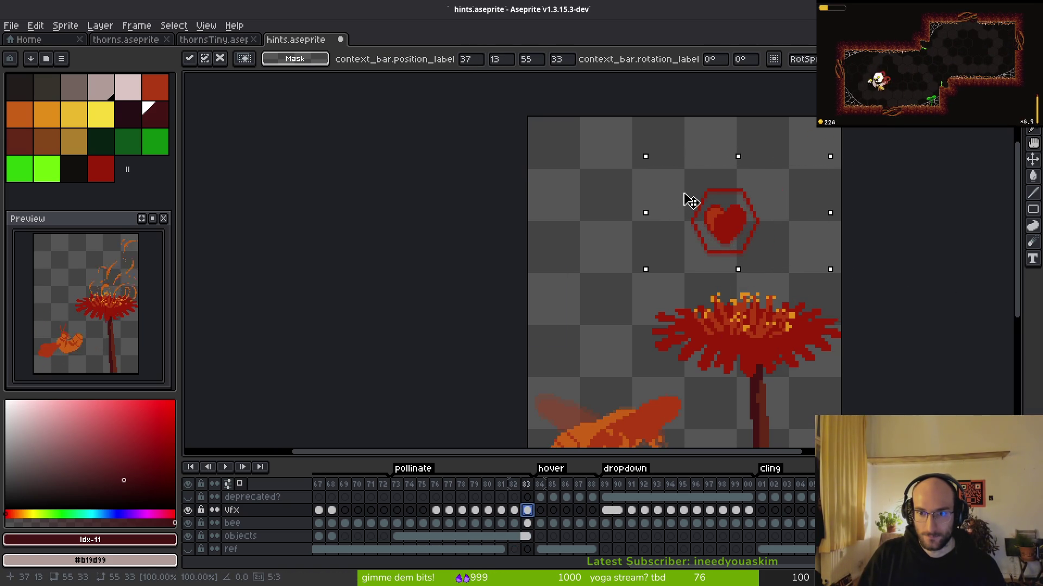
key(ctrl+d)
key(ctrl+s)
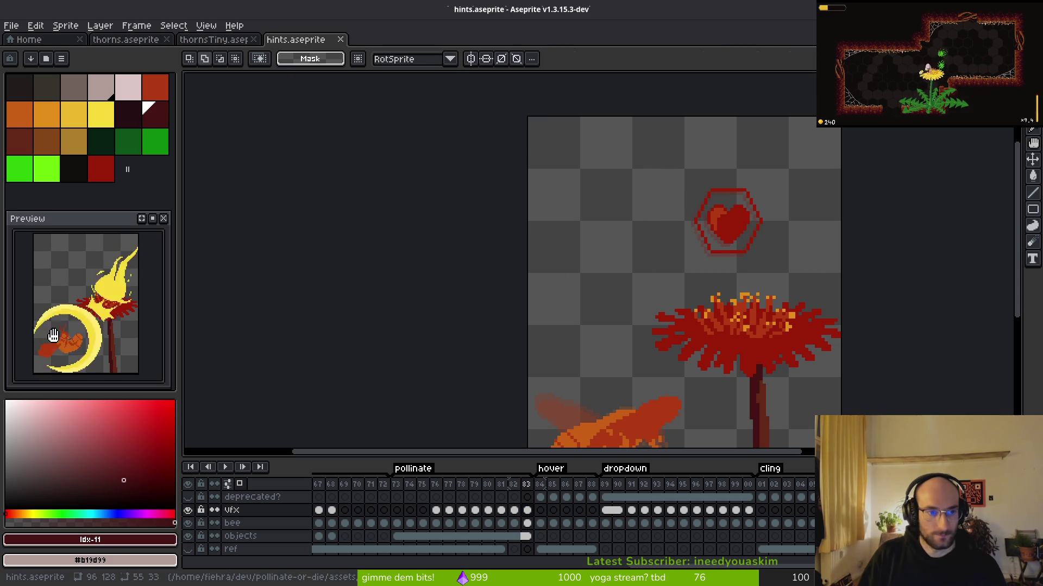
scroll(761, 365, right, 2)
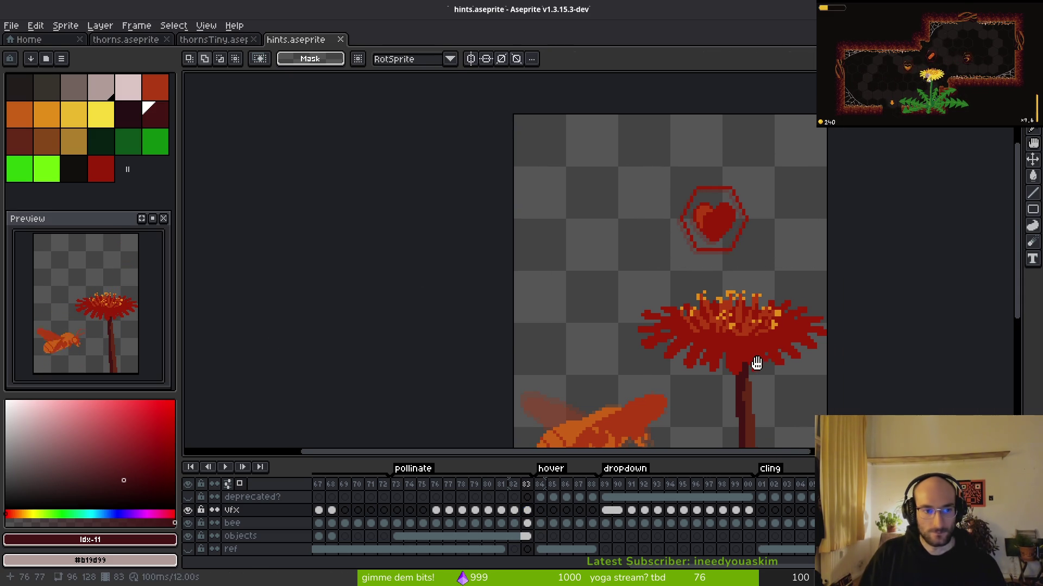
drag(743, 349, 702, 305)
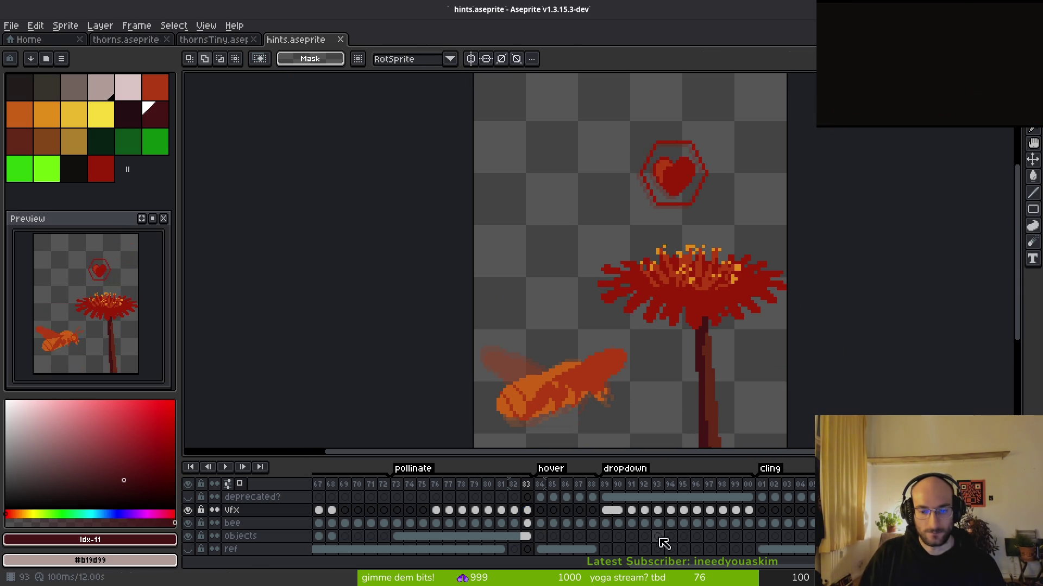
scroll(760, 524, right, 5)
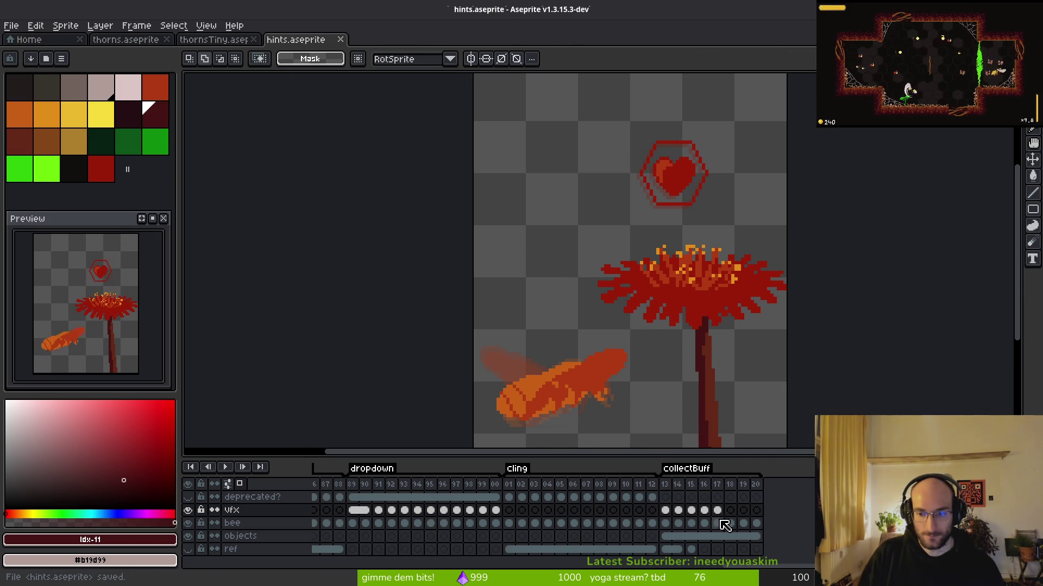
Step: Play collectBuff, then insert one new frame after its frame 13
click(667, 512)
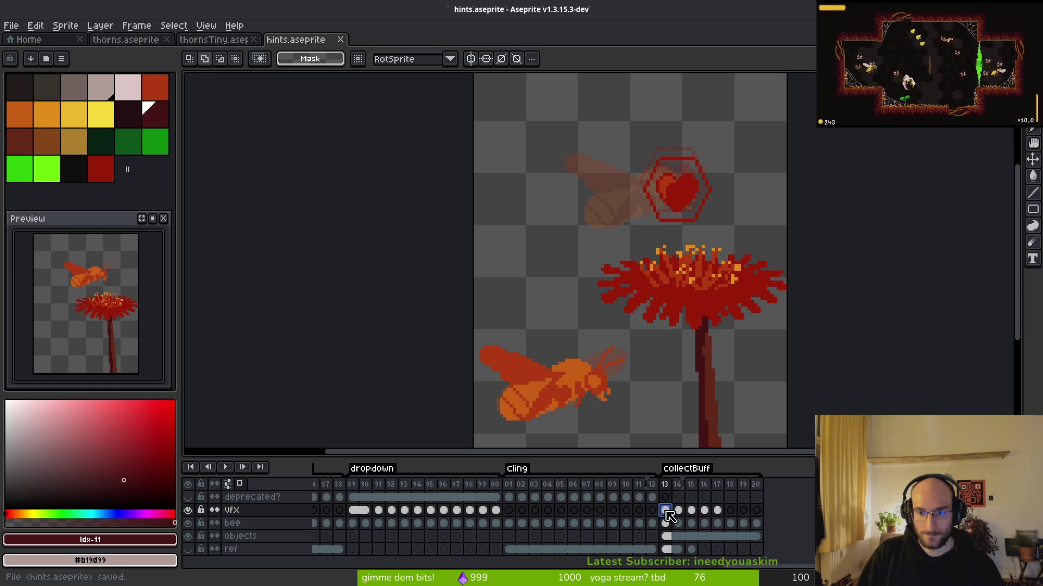
key(Return)
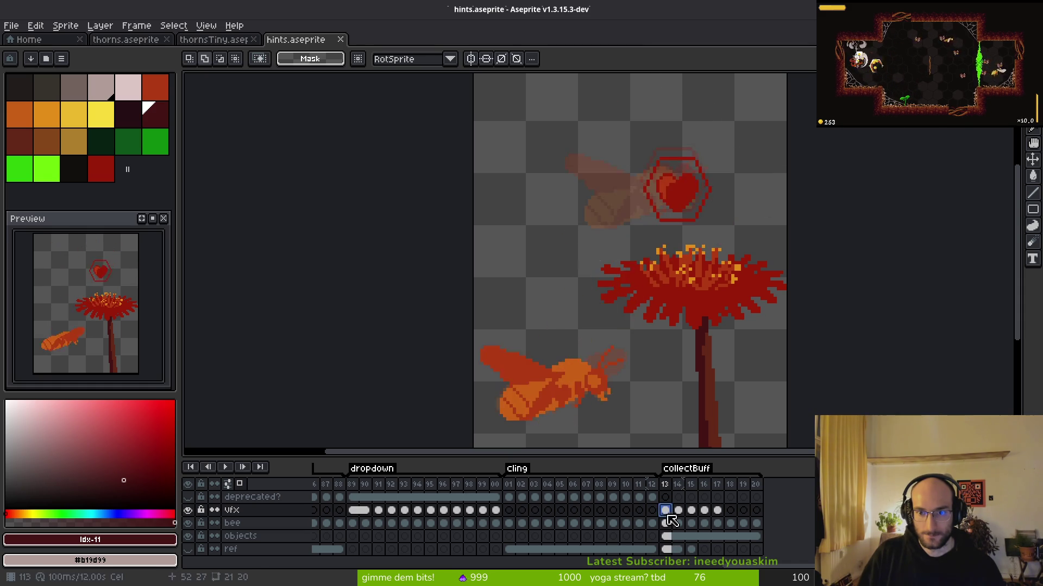
key(Return)
key(alt+shift+n)
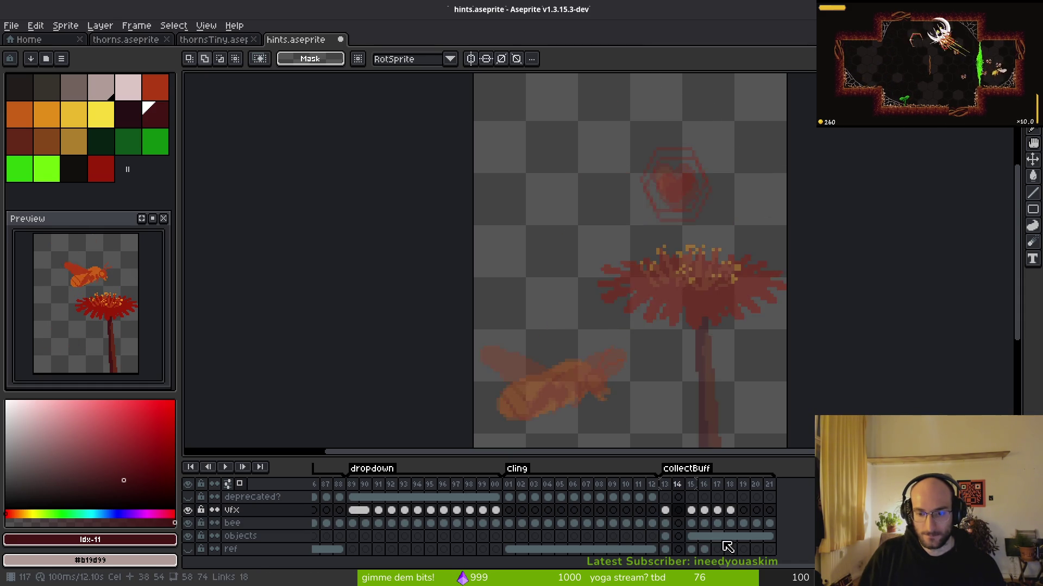
drag(691, 484, 673, 492)
Step: Link the selected objects-layer cels together and save
click(692, 537)
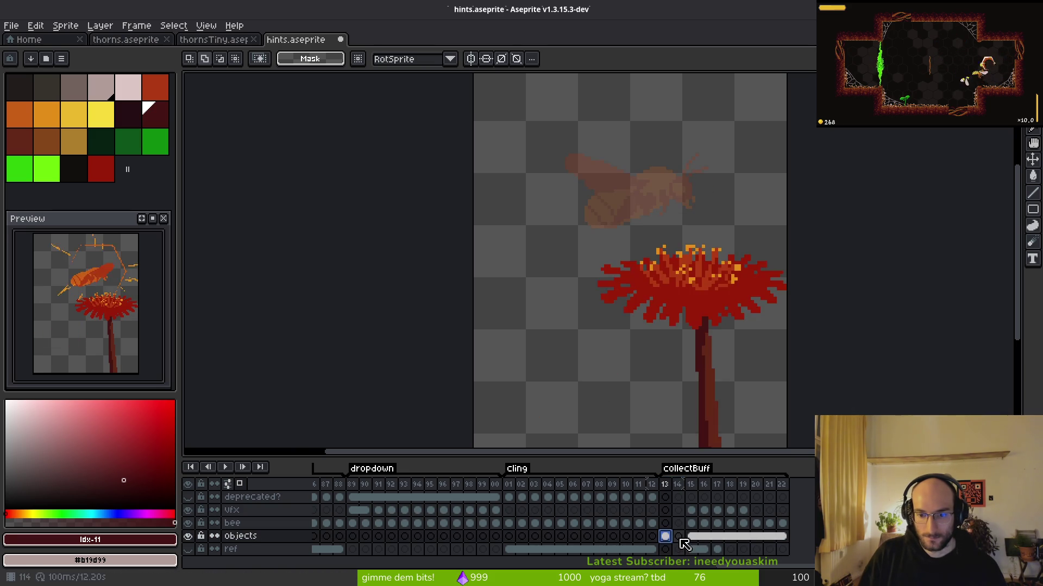
drag(664, 537, 782, 537)
scroll(545, 529, left, 5)
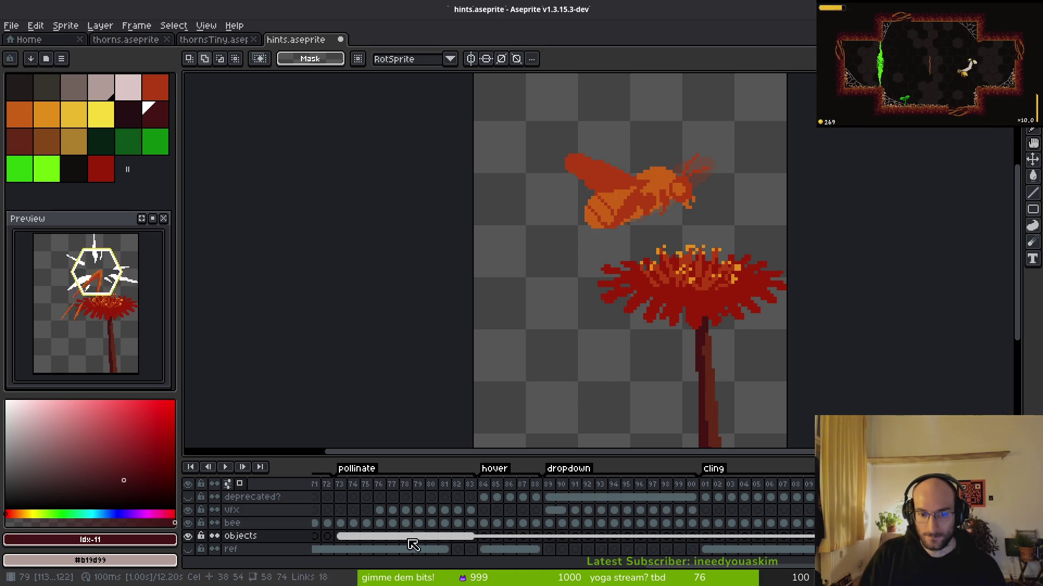
drag(341, 540, 466, 538)
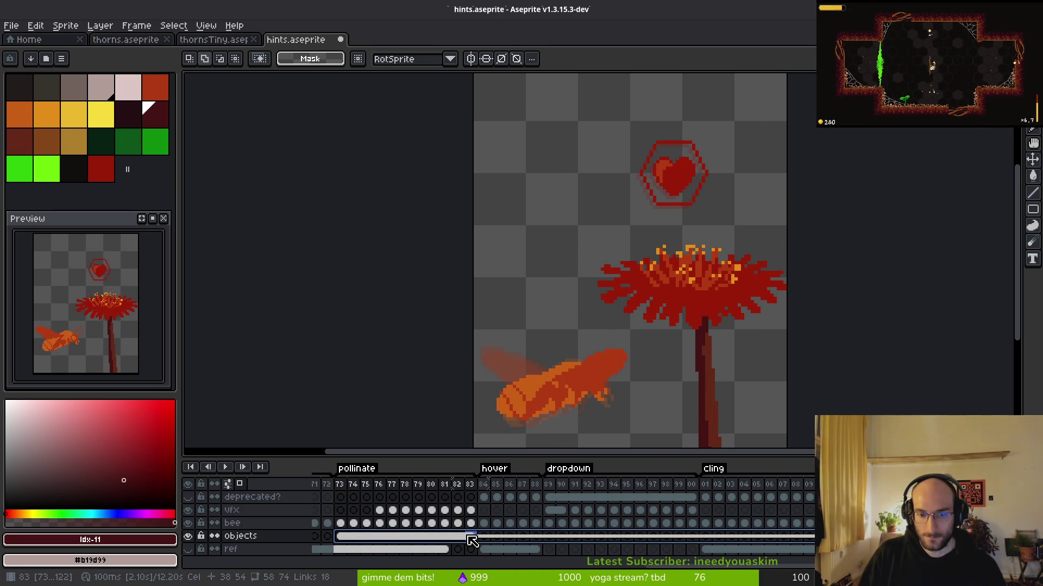
right_click(470, 538)
click(516, 549)
key(ctrl+s)
Step: Move the bee cel from frame 115 back to 113, save, and copy the heart cel into frame 114
scroll(728, 530, right, 4)
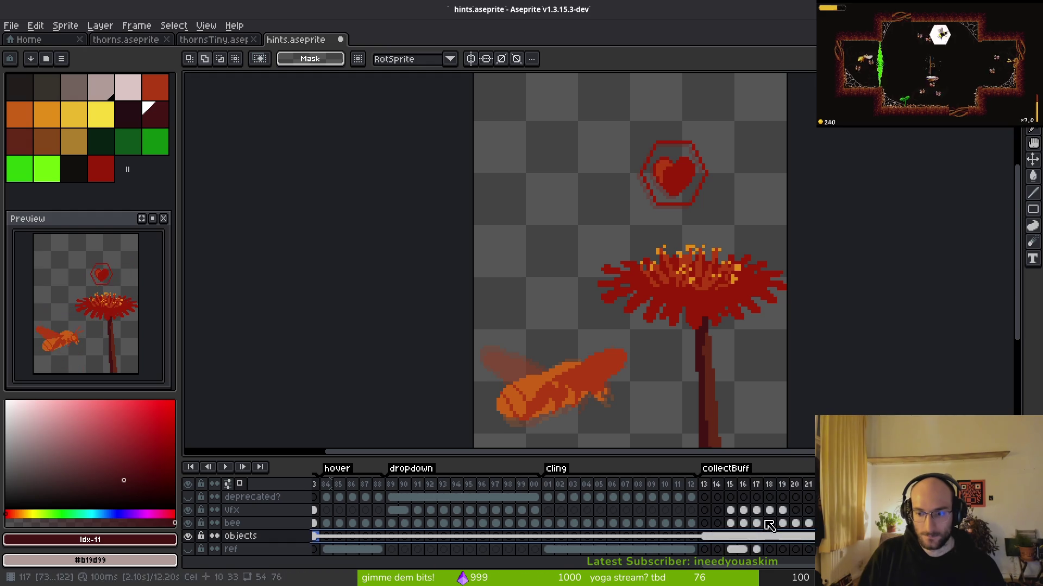
click(730, 522)
drag(742, 532, 721, 537)
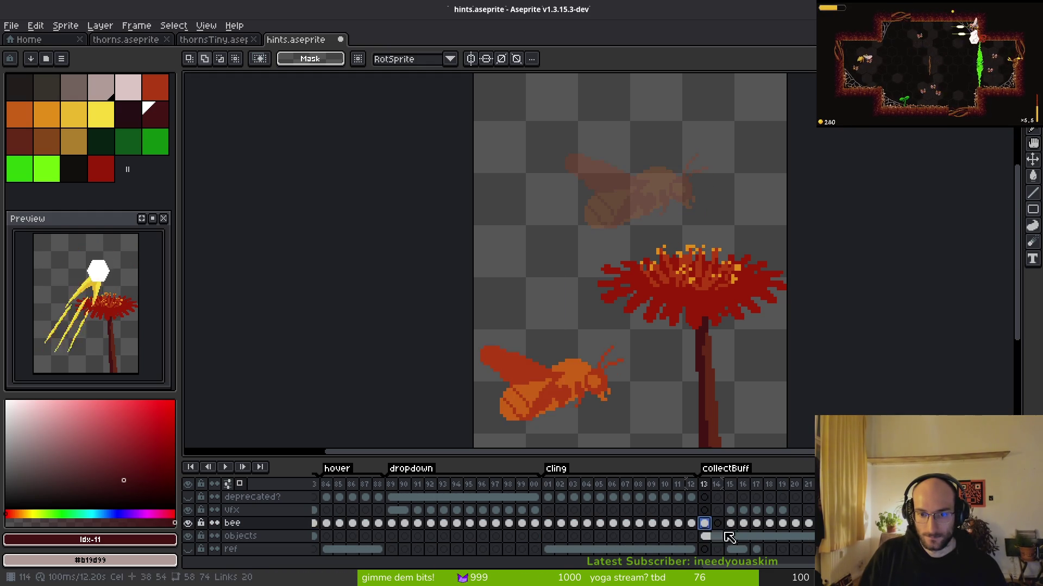
key(ctrl+s)
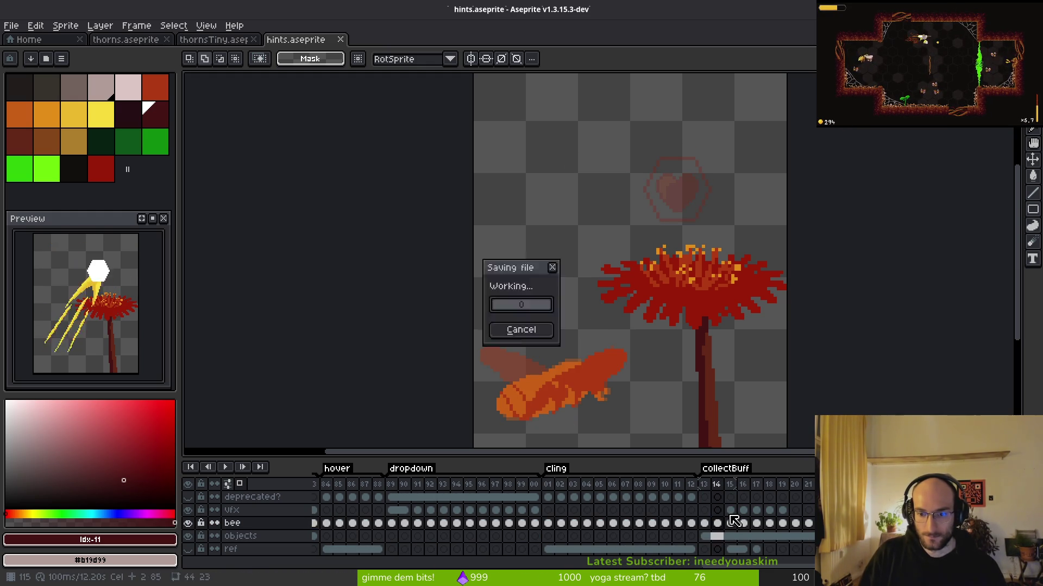
click(730, 510)
drag(730, 510, 717, 510)
Step: Nudge the heart into place on frames 114 and 113 and save hints.aseprite
key(m)
mouse_move(608, 135)
mouse_down()
mouse_move(759, 221)
mouse_move(715, 209)
mouse_move(758, 228)
mouse_move(726, 233)
mouse_move(721, 220)
mouse_move(729, 226)
mouse_up()
key(Return)
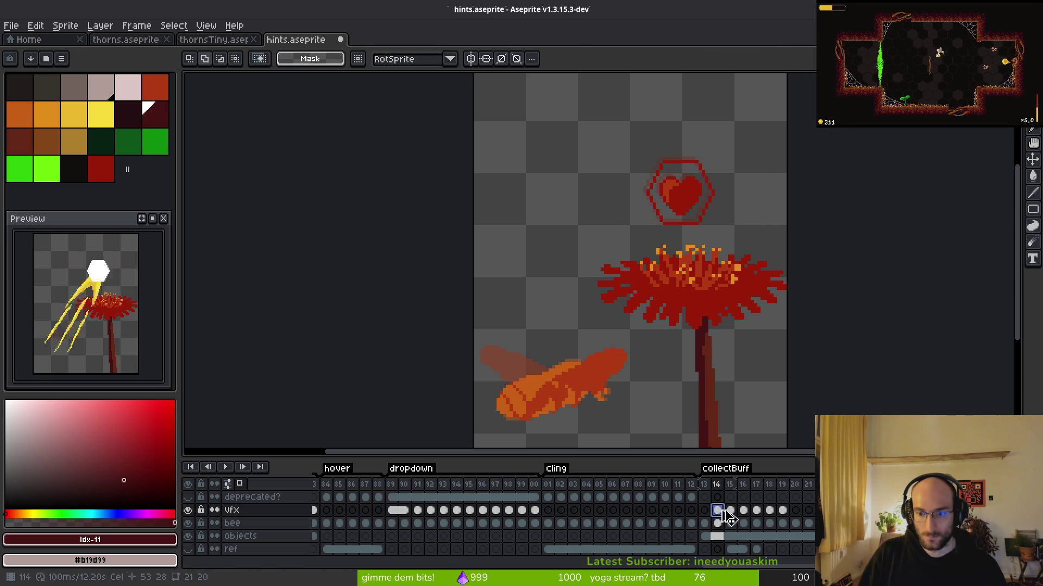
click(704, 510)
drag(544, 107, 726, 214)
mouse_move(608, 132)
mouse_down()
mouse_move(716, 214)
mouse_move(701, 212)
mouse_up()
key(Return)
key(ctrl+d)
key(ctrl+s)
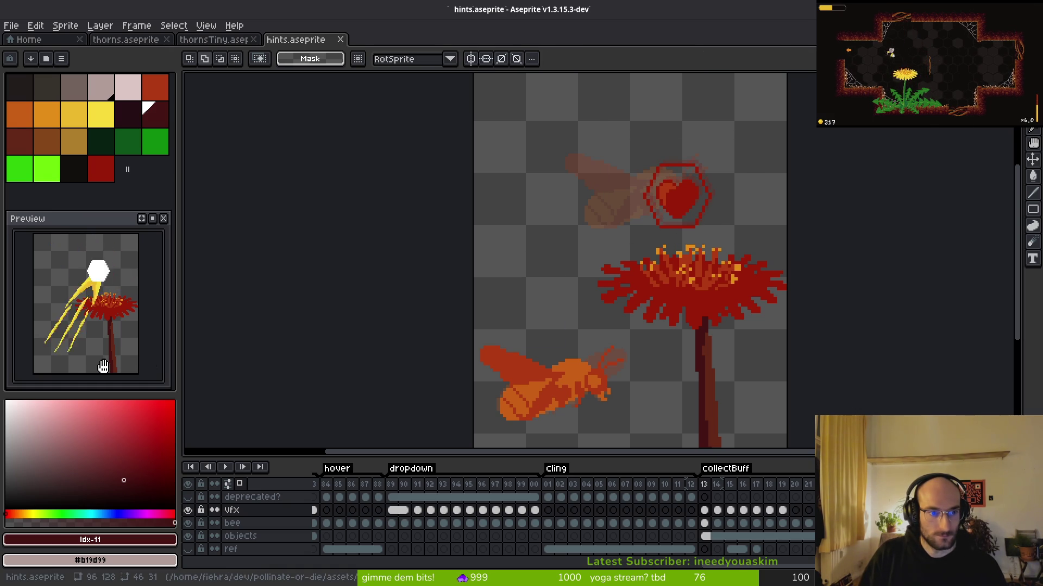
scroll(669, 305, down, 1)
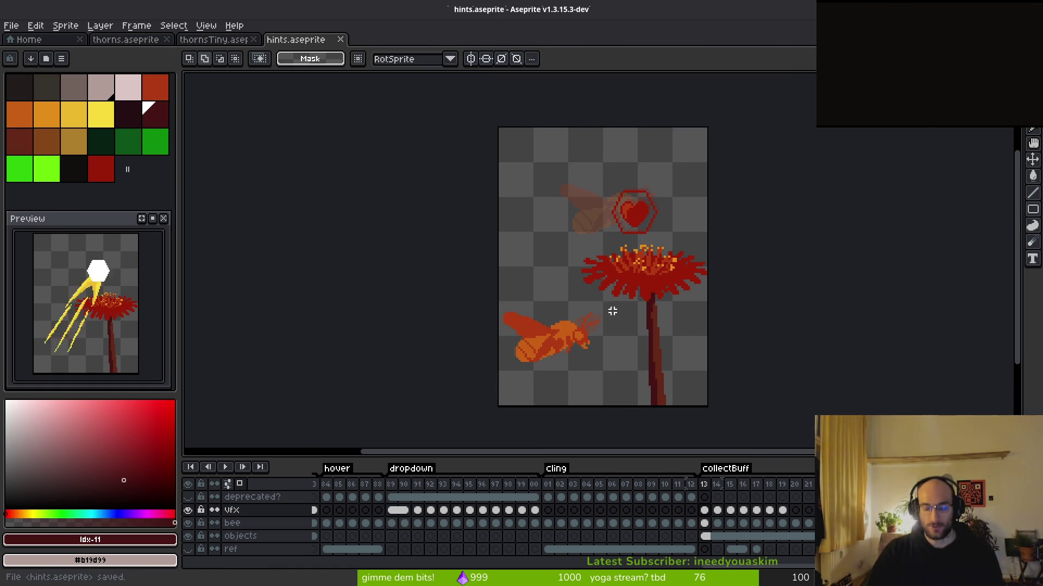
key(ctrl+e)
Step: Generate the hints sprite sheet from the Export Sprite Sheet dialog
scroll(665, 293, down, 3)
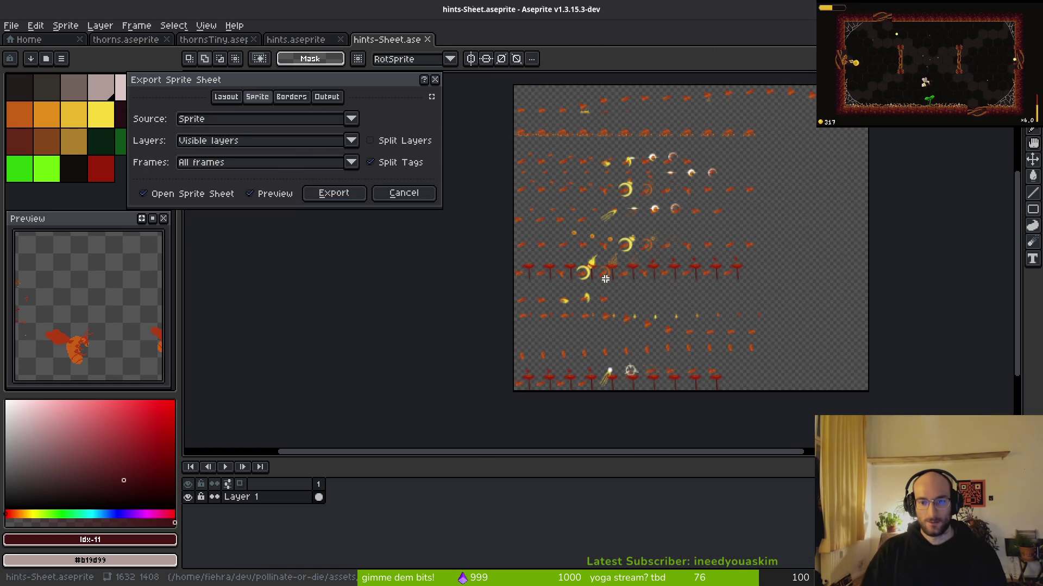
scroll(606, 279, up, 1)
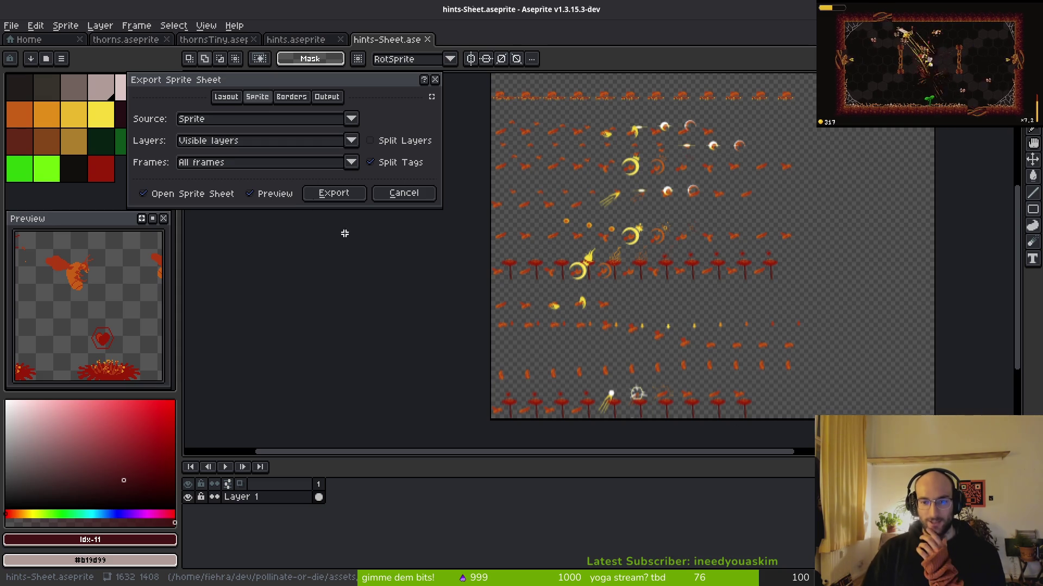
click(221, 193)
click(344, 194)
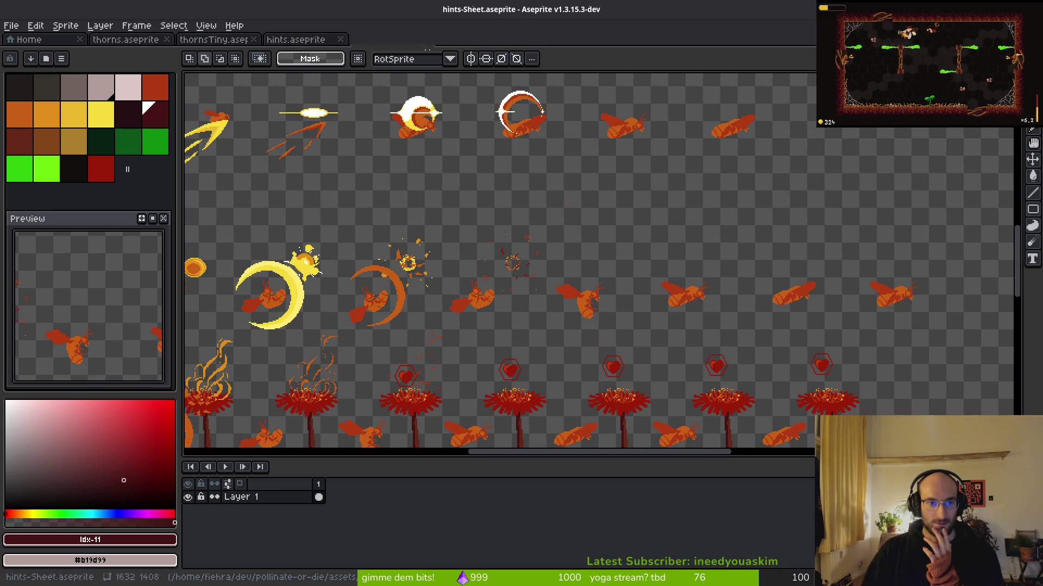
scroll(435, 194, down, 3)
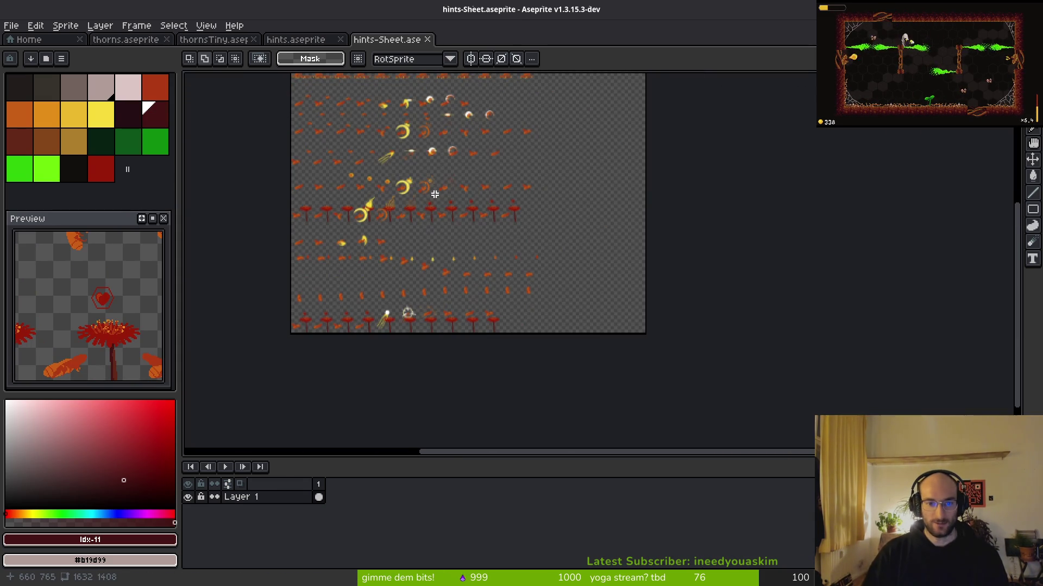
Step: Export the sheet image over art/ui/hint-Sheet.png, confirming the overwrite
key(ctrl+alt+shift+s)
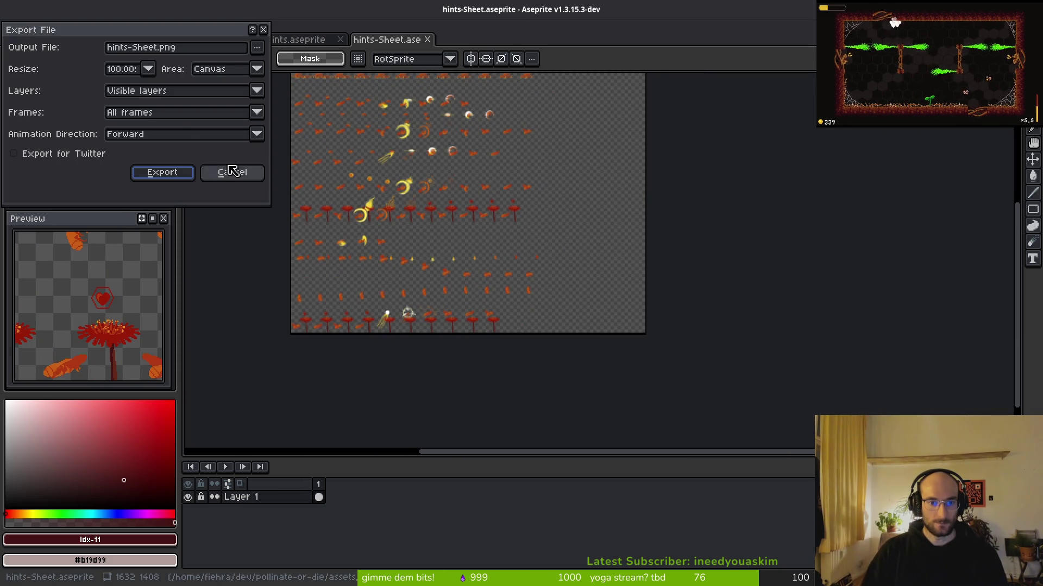
click(257, 47)
click(296, 62)
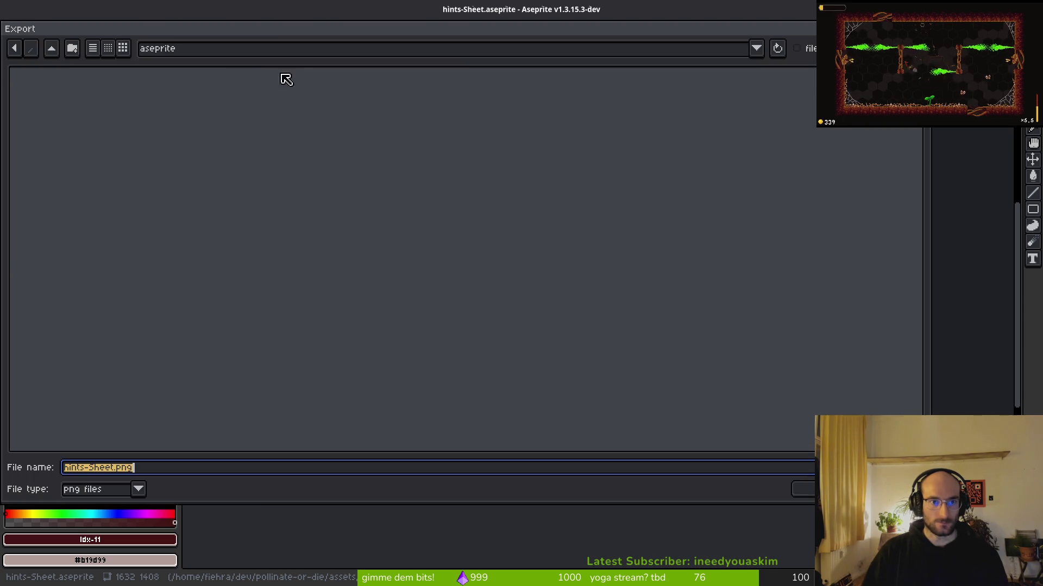
click(51, 48)
double_click(48, 110)
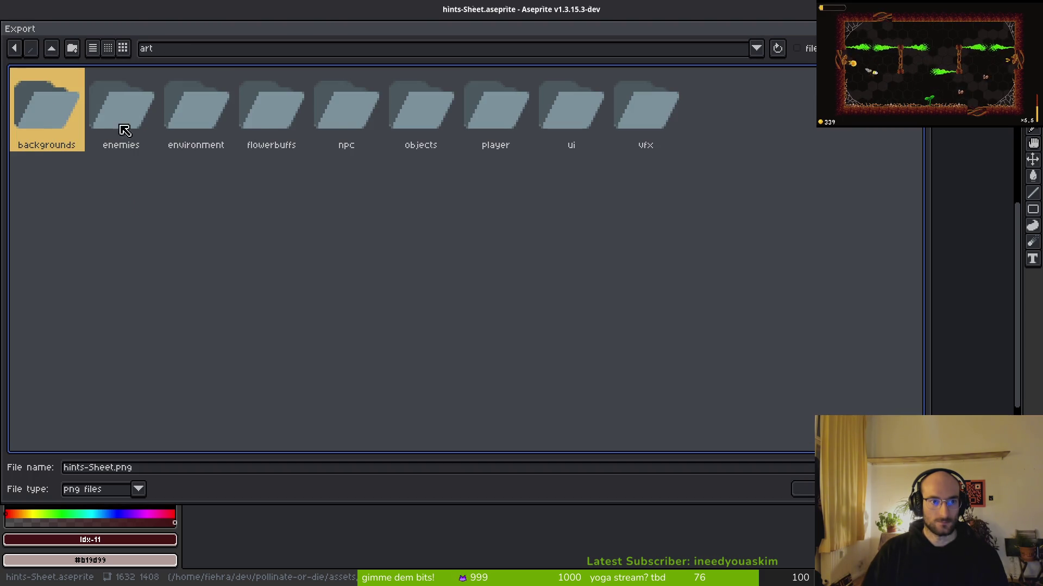
double_click(576, 111)
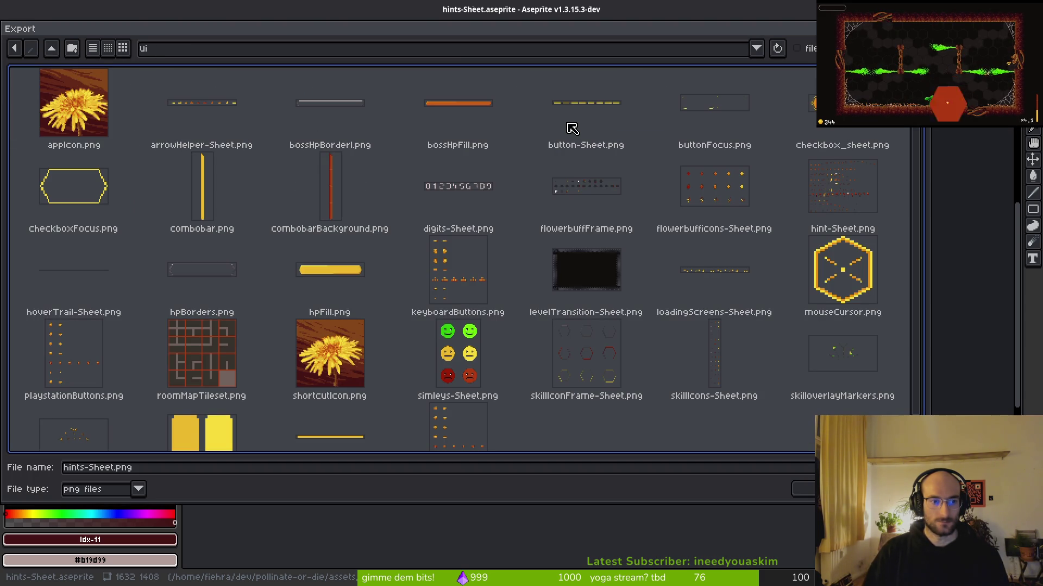
click(859, 180)
key(Return)
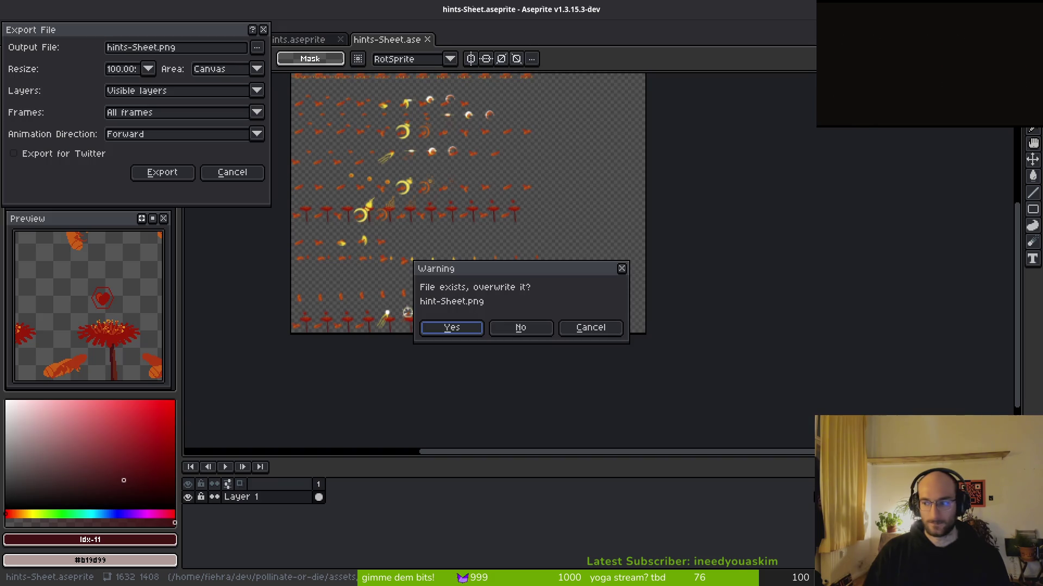
click(471, 333)
click(163, 173)
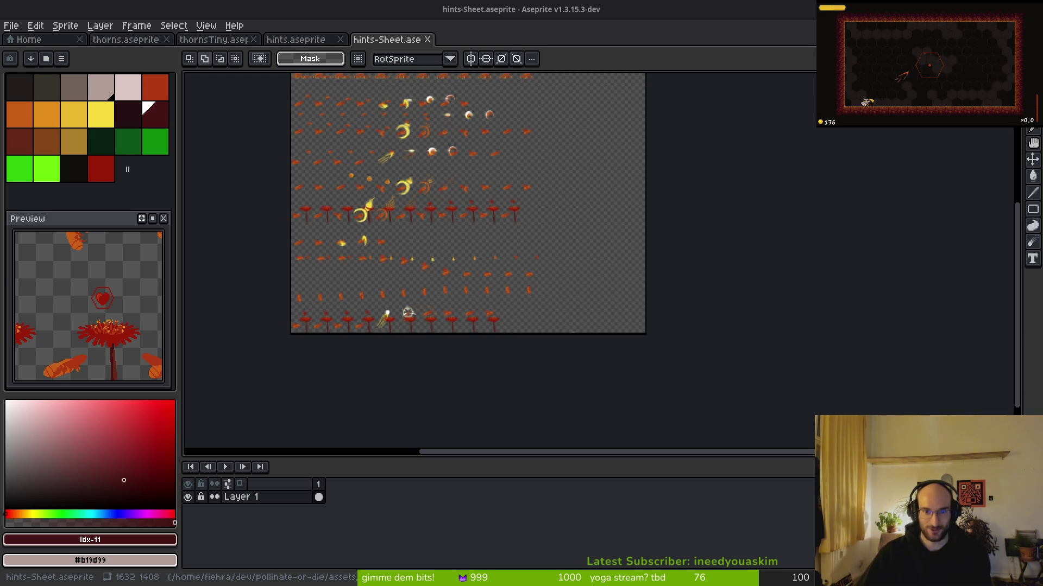
Step: Close the generated sheet without saving and return to Godot's quick file search
scroll(543, 272, down, 3)
key(ctrl+s)
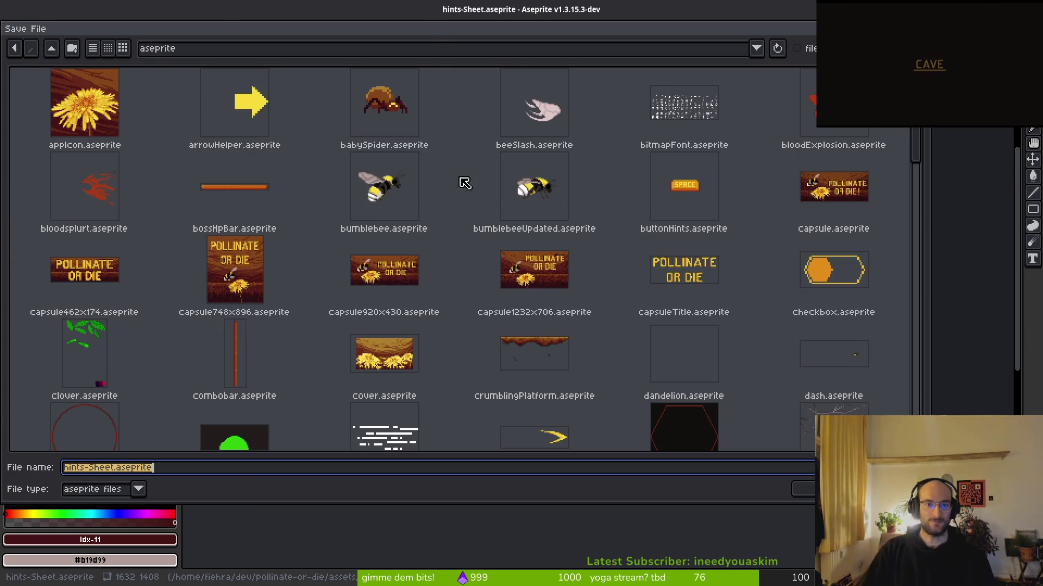
key(Return)
click(427, 39)
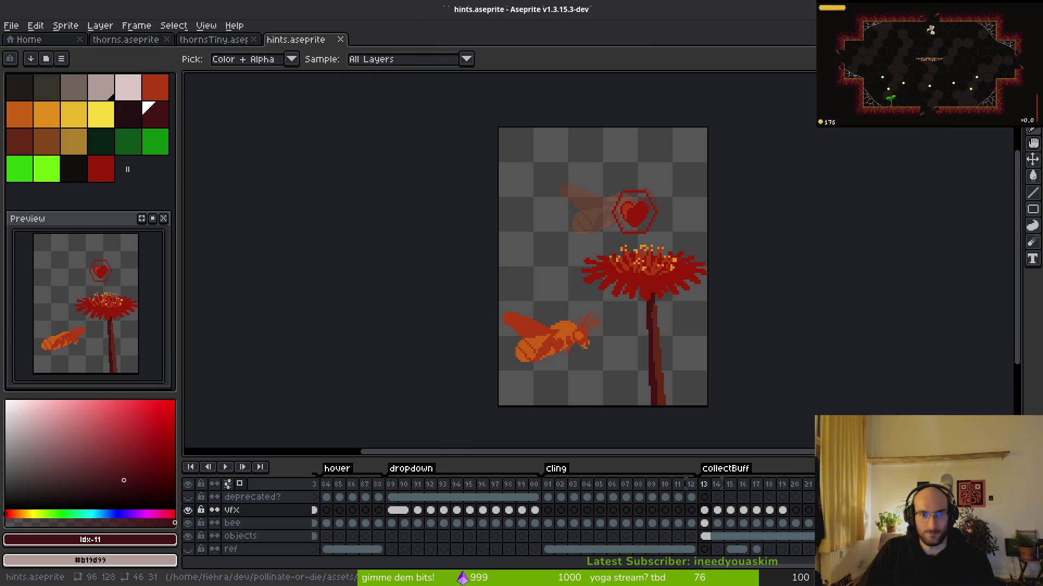
key(alt+Tab)
key(shift+alt+o)
Step: Open the tutorial_6 scene and expand its hints node
text(tut6)
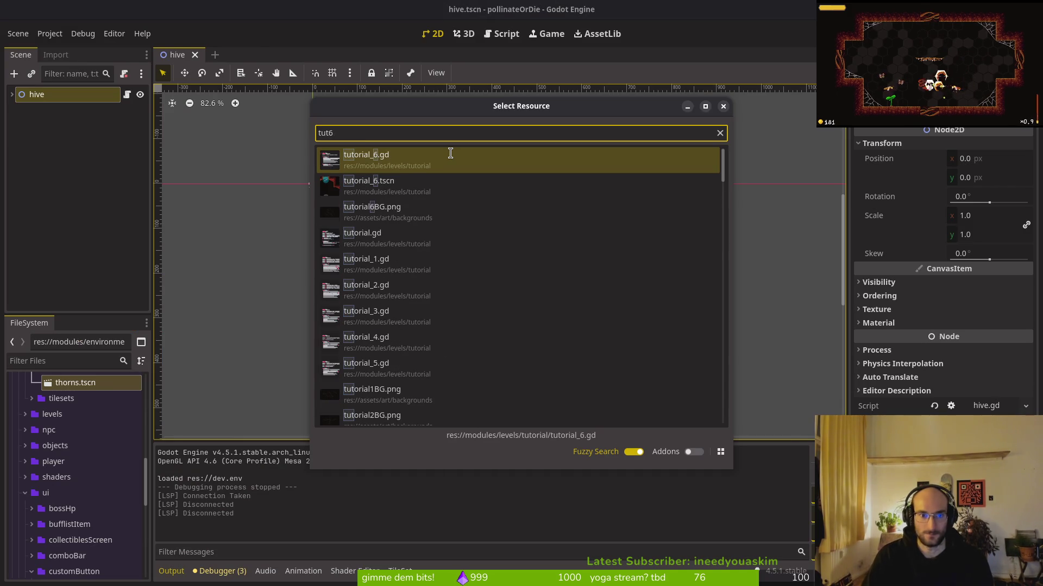
key(Down)
key(Return)
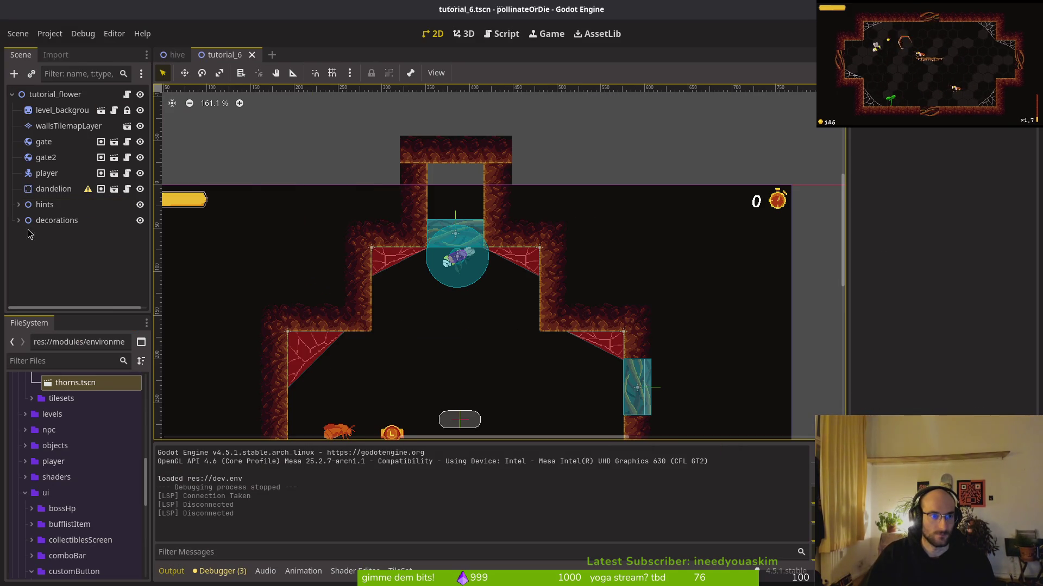
click(18, 204)
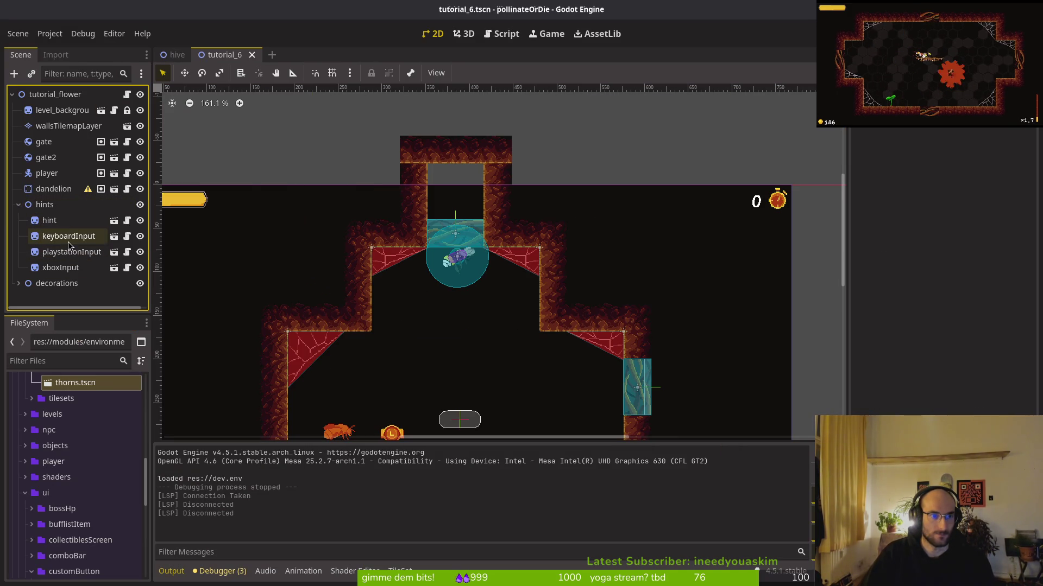
Step: Open the keyboard_input scene and view its AnimationPlayer's animation list
key(ctrl+shift+o)
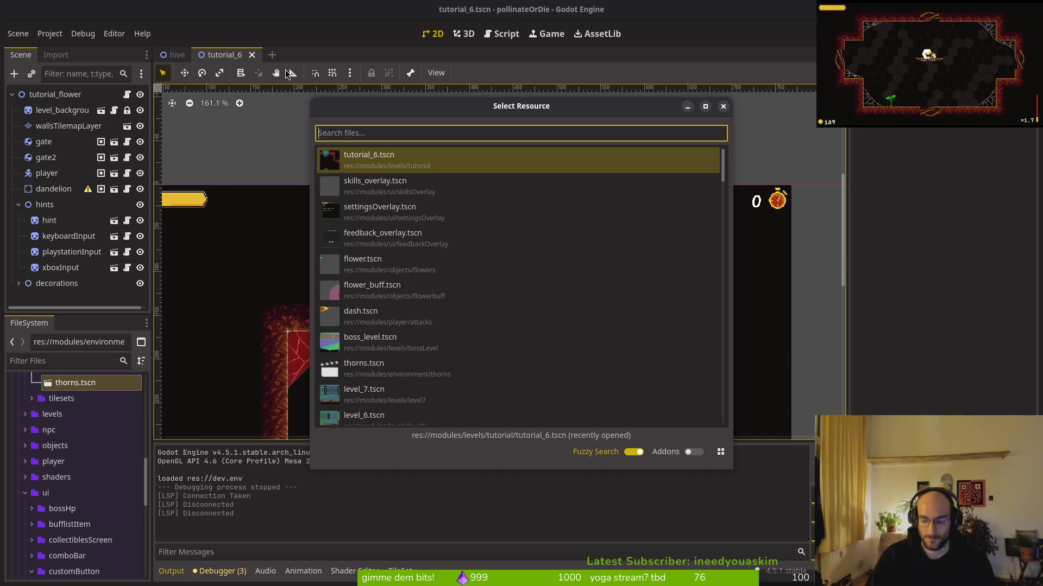
text(keyinput)
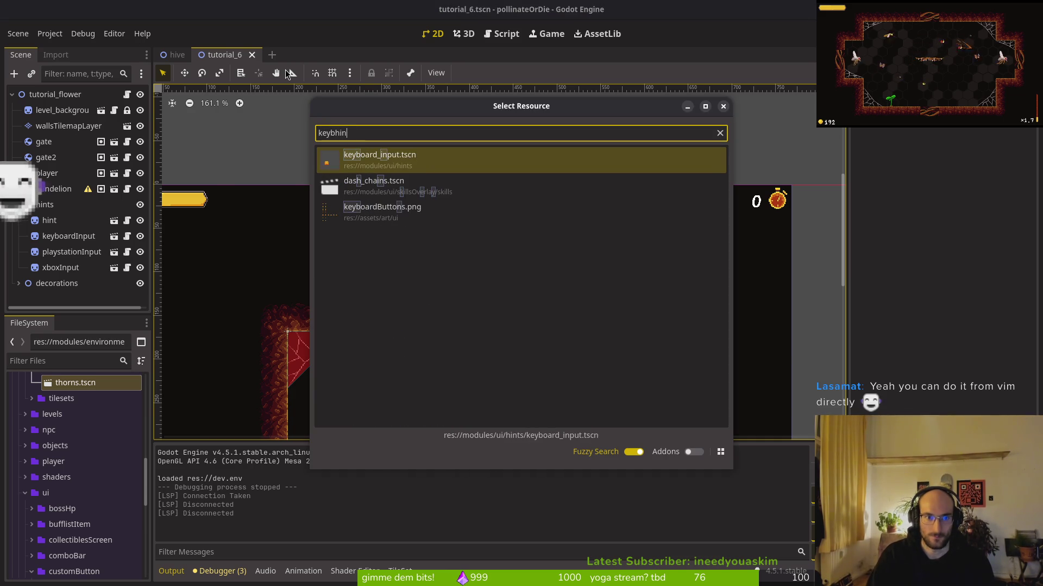
key(Return)
click(393, 443)
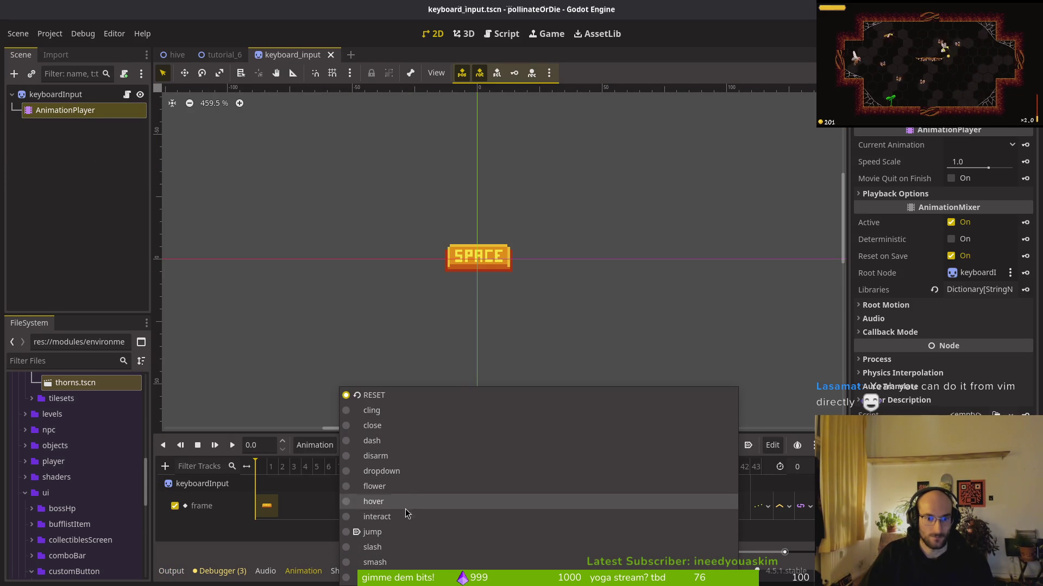
key(Escape)
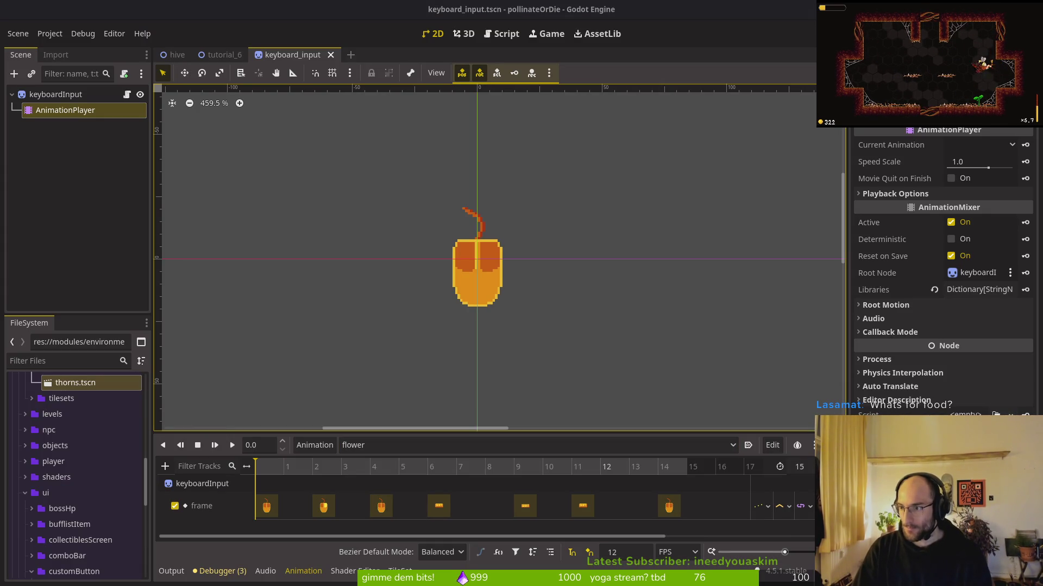
Step: Bring the browser with the lazygit search results in front of Godot
key(alt+Tab)
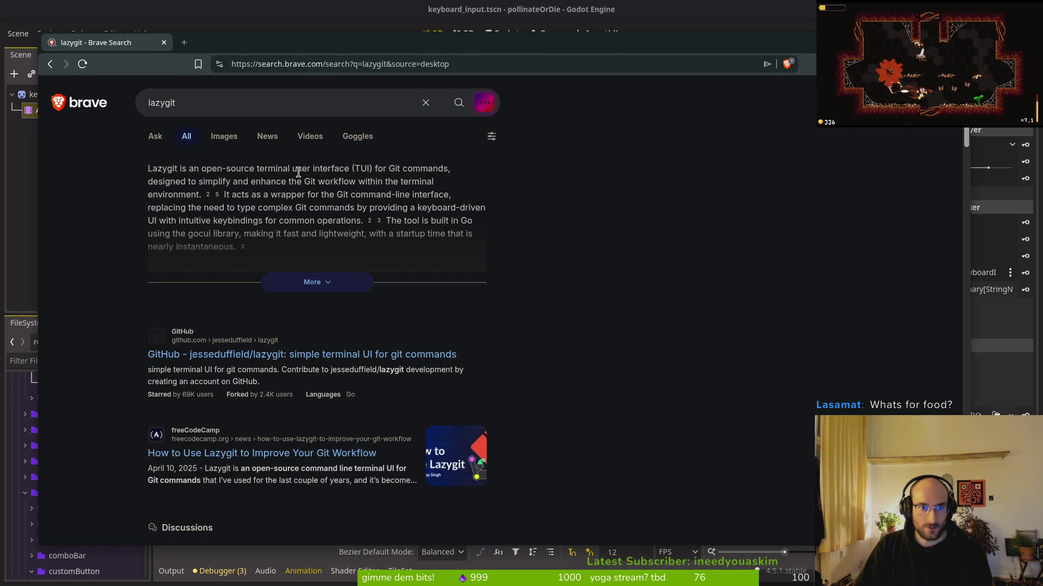
Step: Replace the lazygit search query with 'nvim git' and run it
click(218, 104)
key(ctrl+a)
text(nvim git)
key(Return)
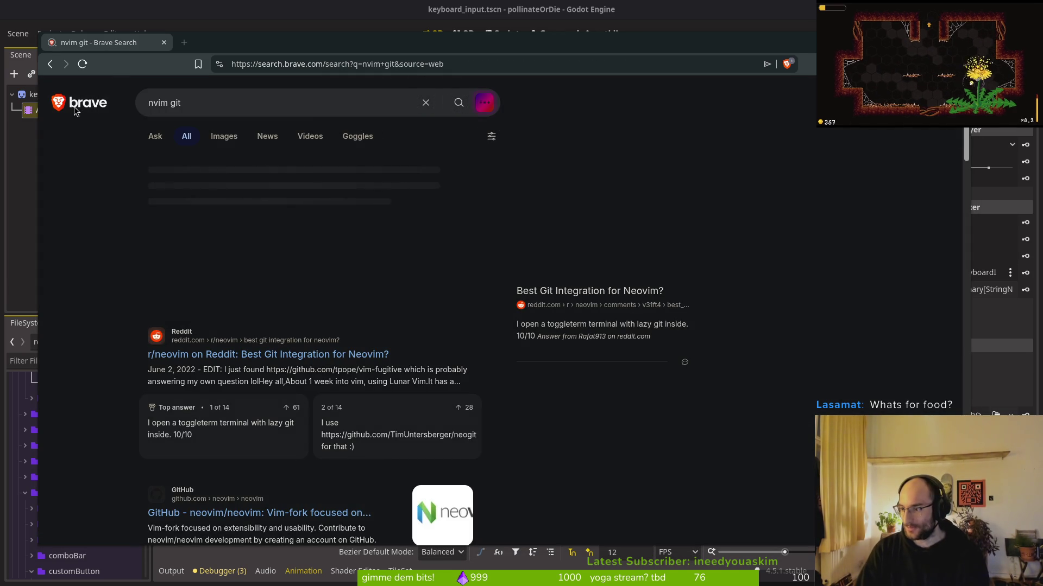
Step: Open a new terminal and cd into dev/pollinate-or-die
key(super)
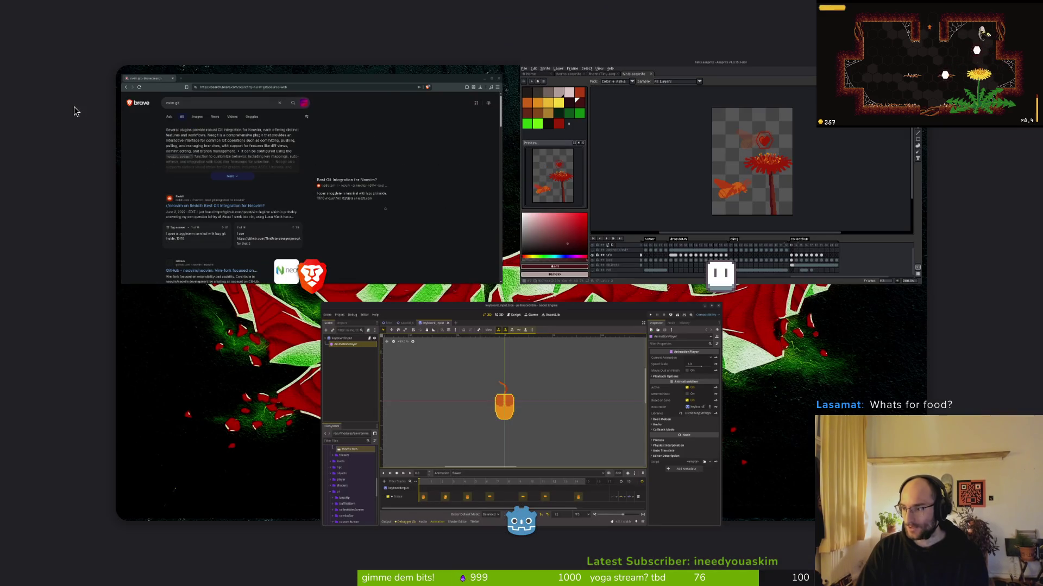
key(ctrl+alt+t)
text(cd dev/pol)
key(Tab)
key(Return)
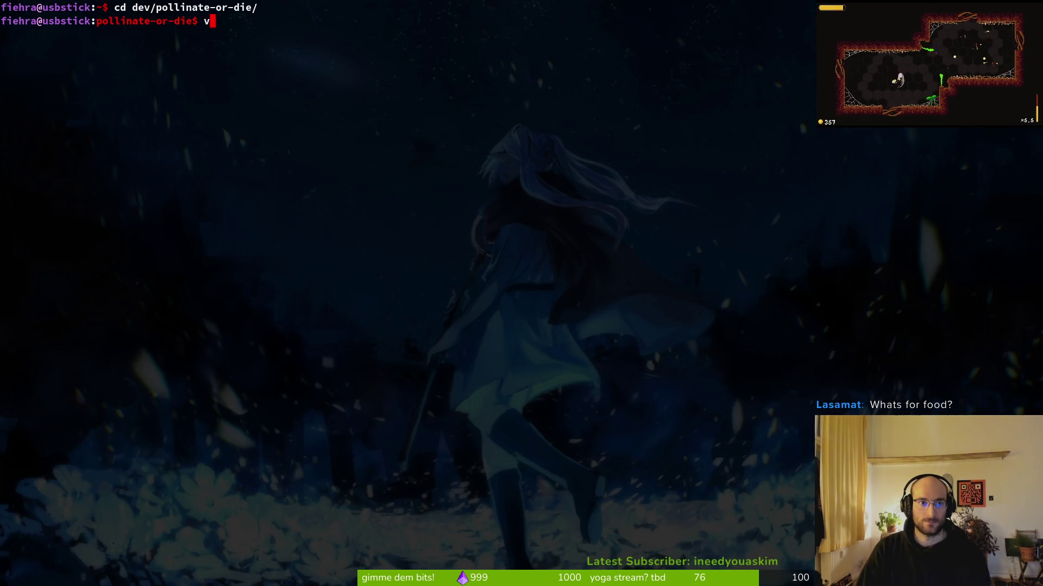
Step: Launch vim on the project folder and browse the netrw listing
text(vim .)
key(Return)
text(:)
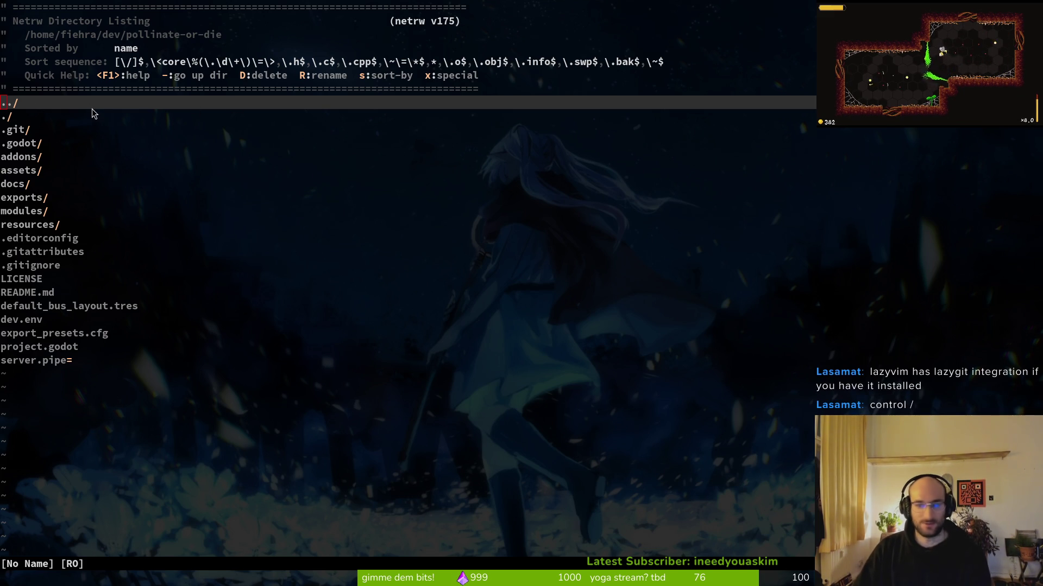
click(161, 139)
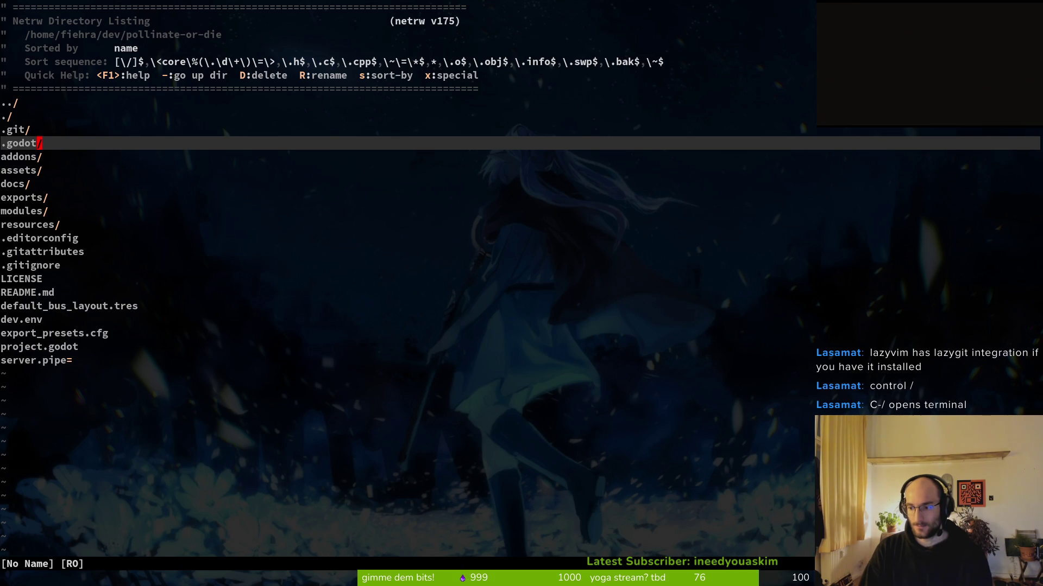
key(space)
key(p)
key(v)
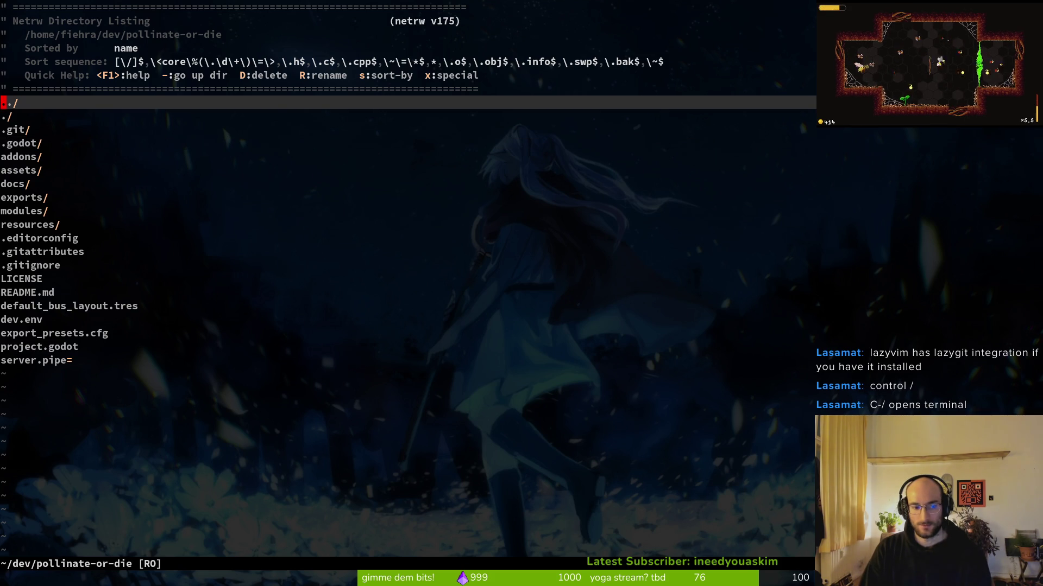
Step: Quit and relaunch vim on the project, then open and close the file finder
key(ctrl+o)
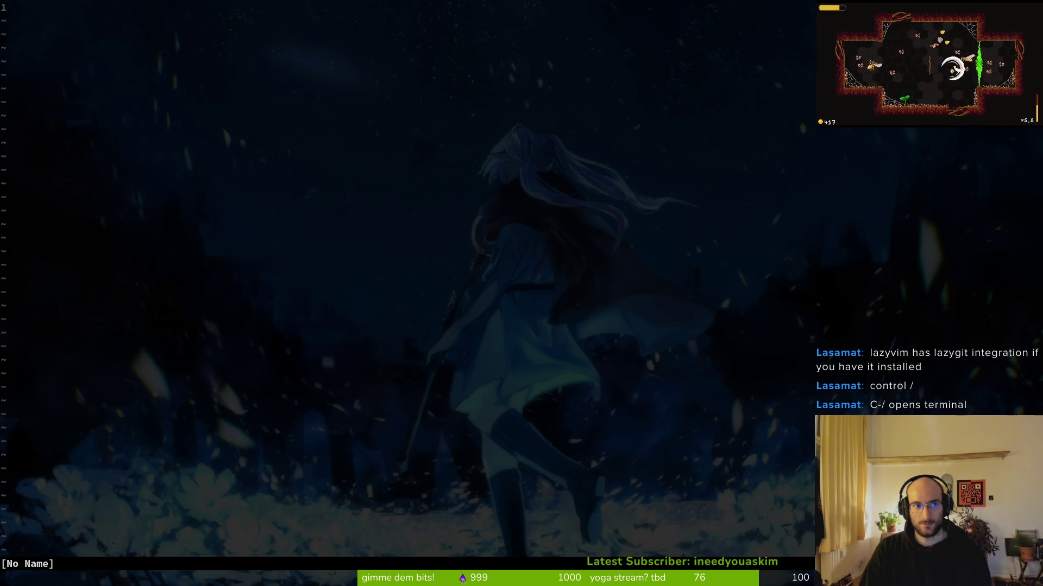
text(:q)
key(Return)
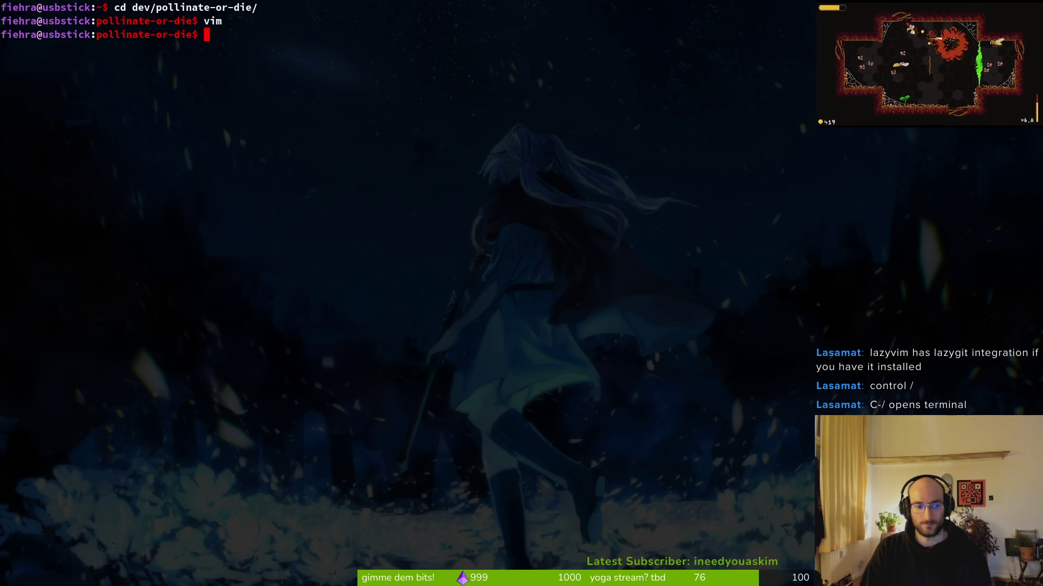
text(vim .)
key(Return)
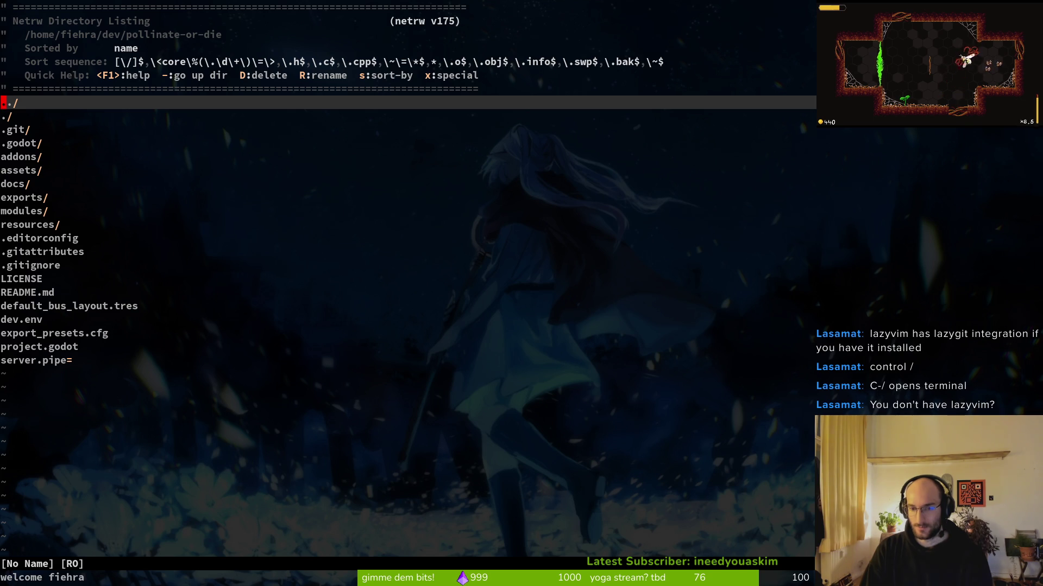
key(ctrl+p)
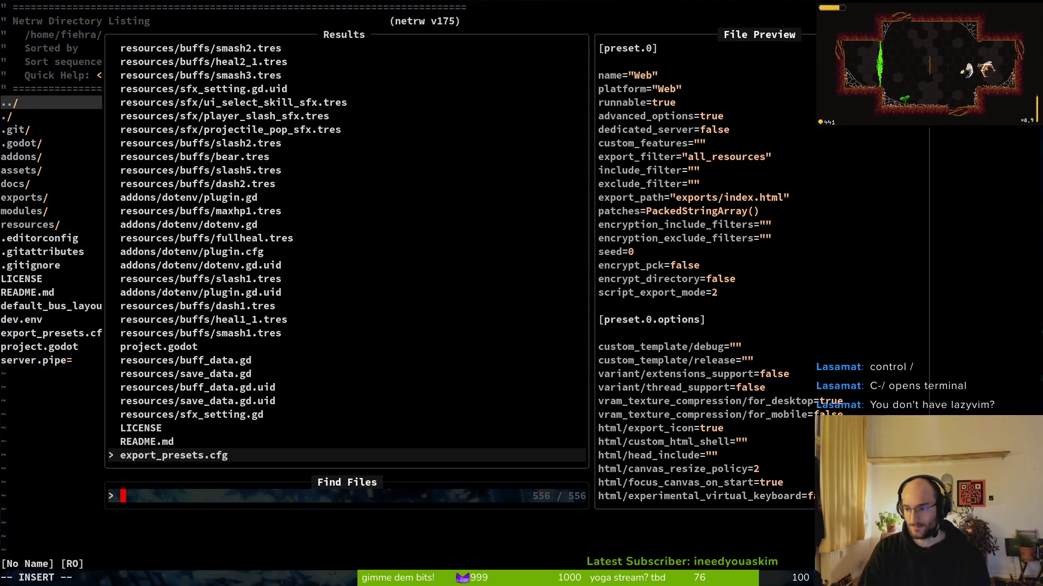
key(Escape)
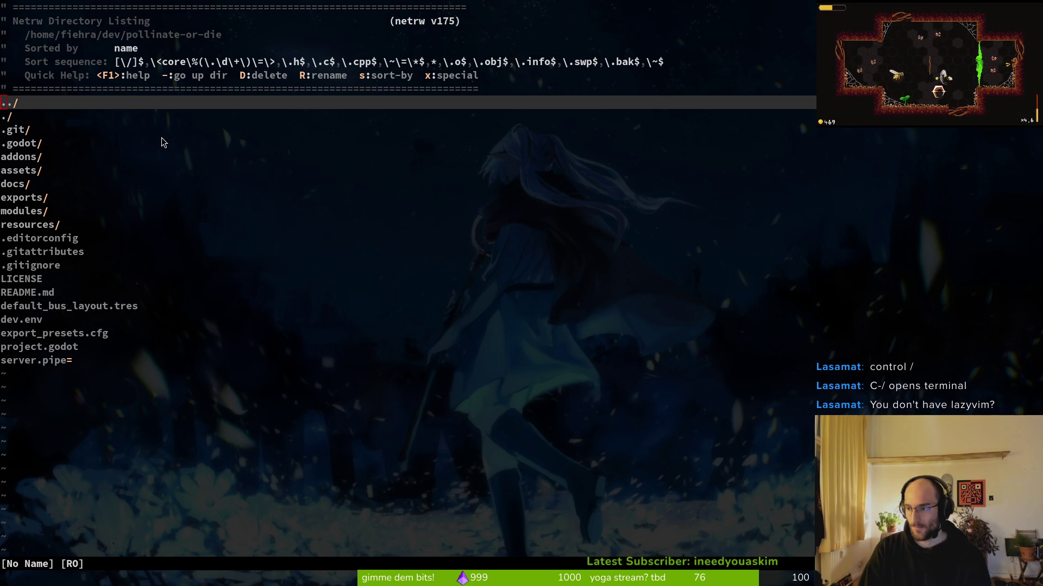
Step: In a new Brave tab, enter the query 'open terminal fro mvim'
key(alt+Tab)
key(ctrl+t)
text(op)
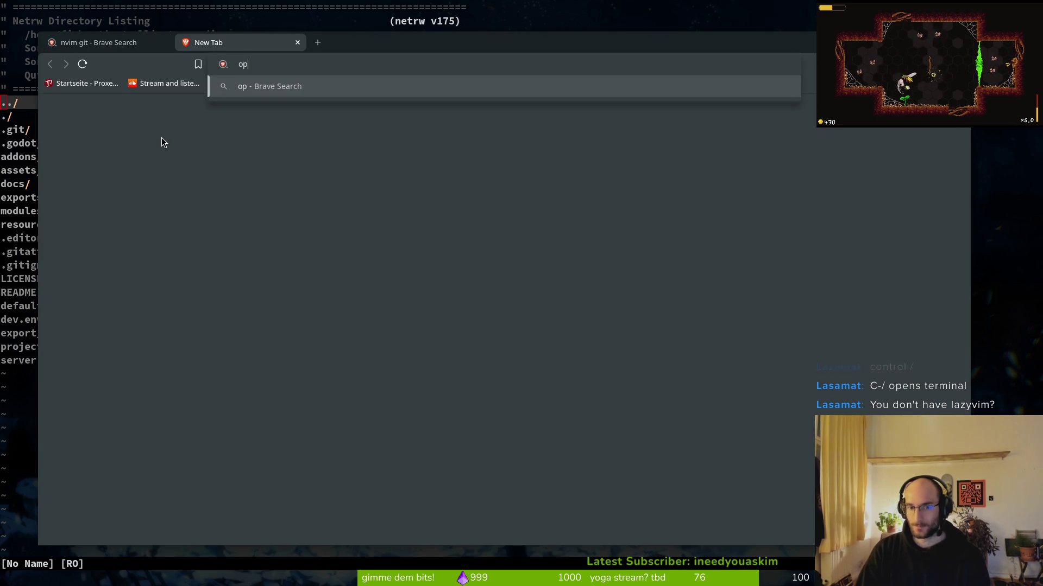
text(en terminal fro mvim)
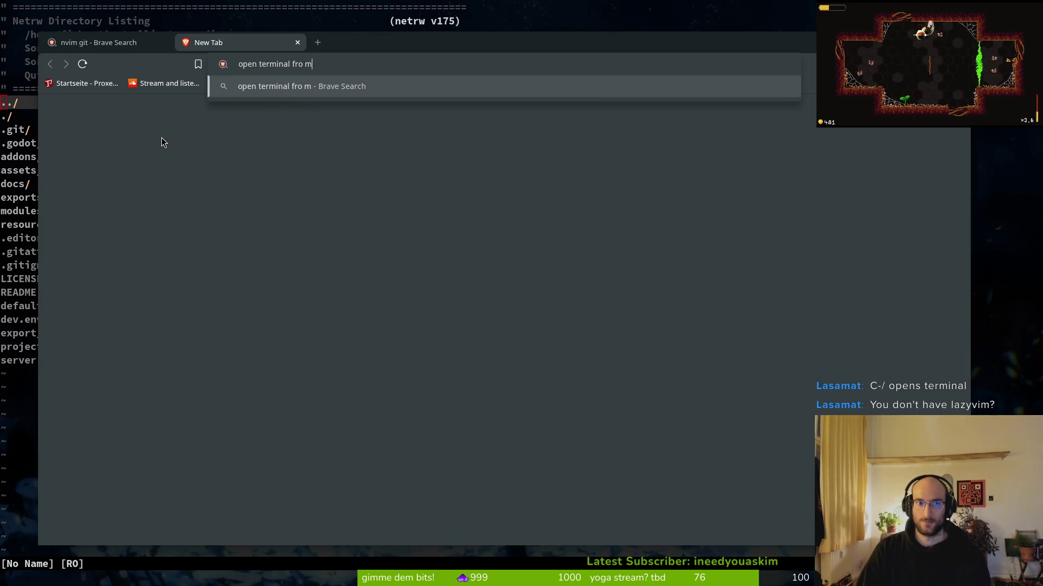
Step: Search about opening a terminal from vim and read the Stack Overflow question
key(Return)
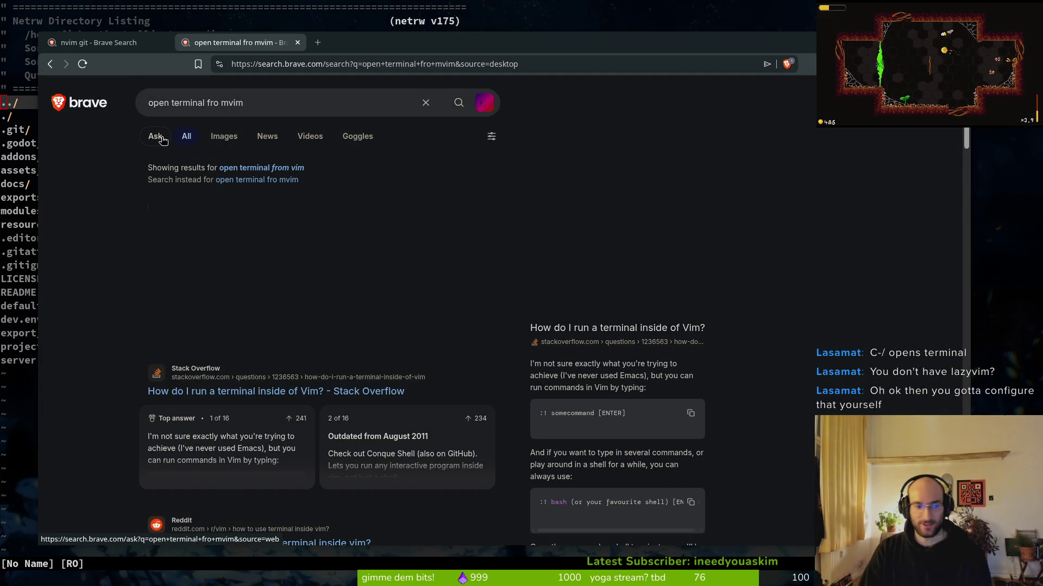
click(274, 398)
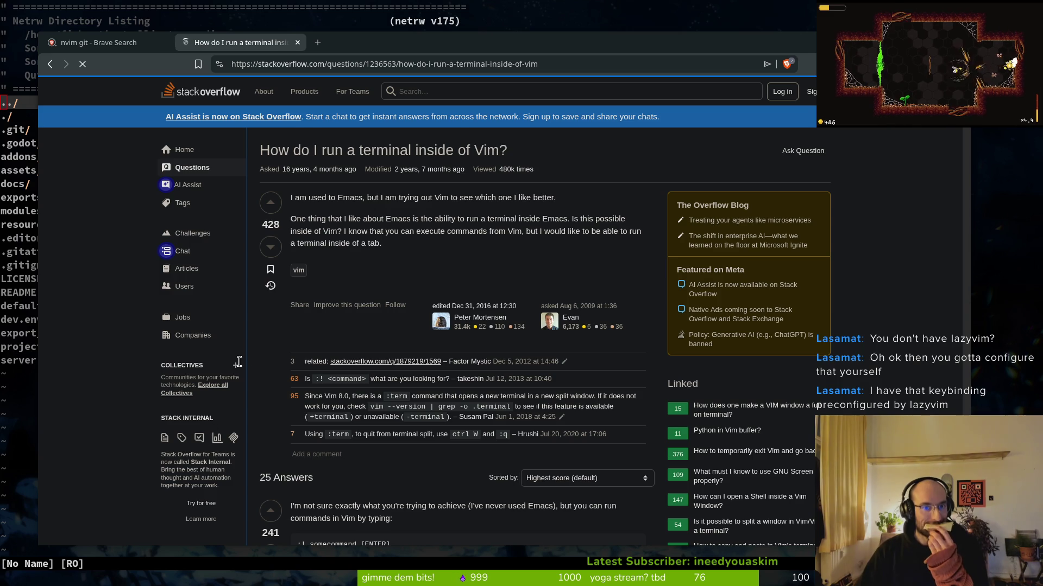
scroll(421, 431, down, 1)
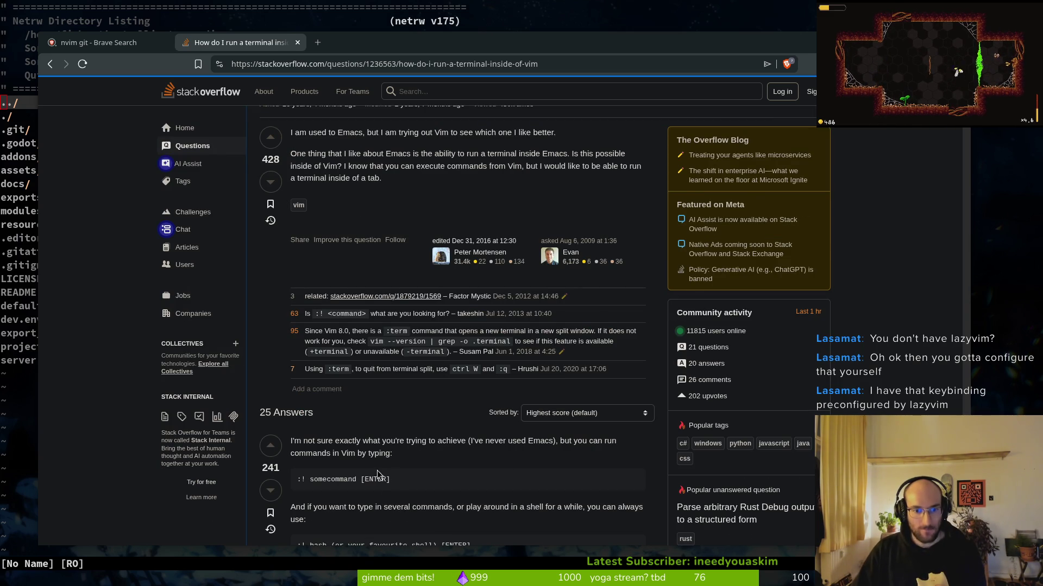
scroll(410, 478, down, 2)
scroll(395, 454, down, 8)
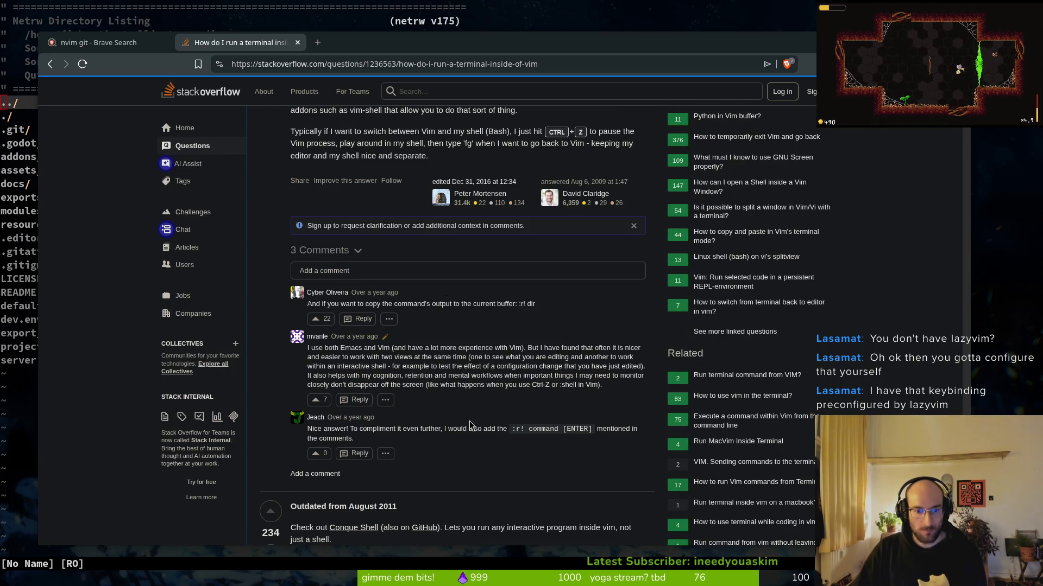
Step: Return to the results, open the r/vim terminal thread, then switch back to vim
key(alt+Left)
scroll(222, 461, down, 4)
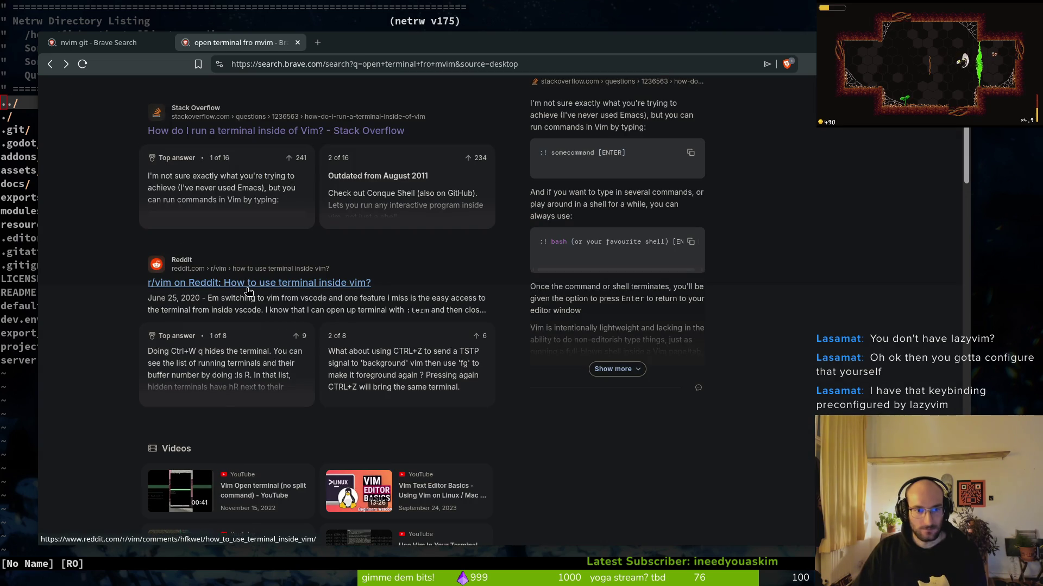
scroll(328, 290, up, 4)
scroll(327, 346, down, 3)
click(325, 349)
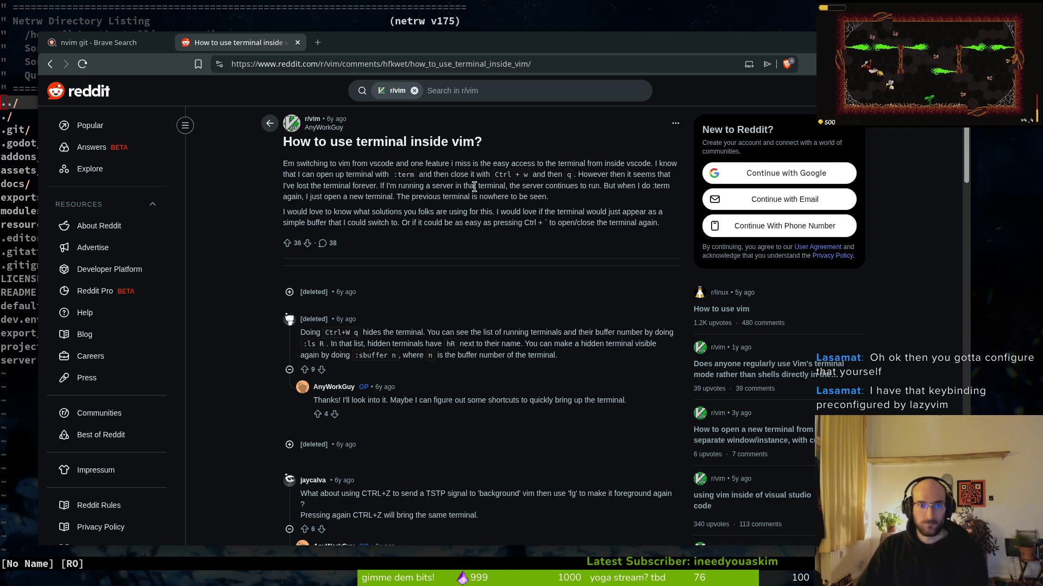
key(alt+Tab)
Step: Open a terminal inside vim with :term, then quit Neovim with :qa
text(:term)
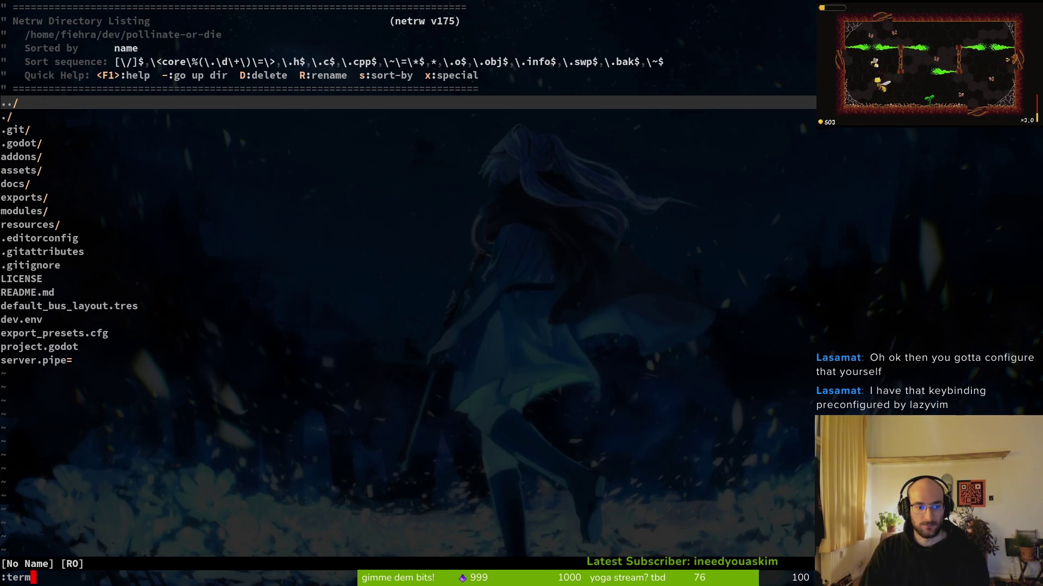
key(Return)
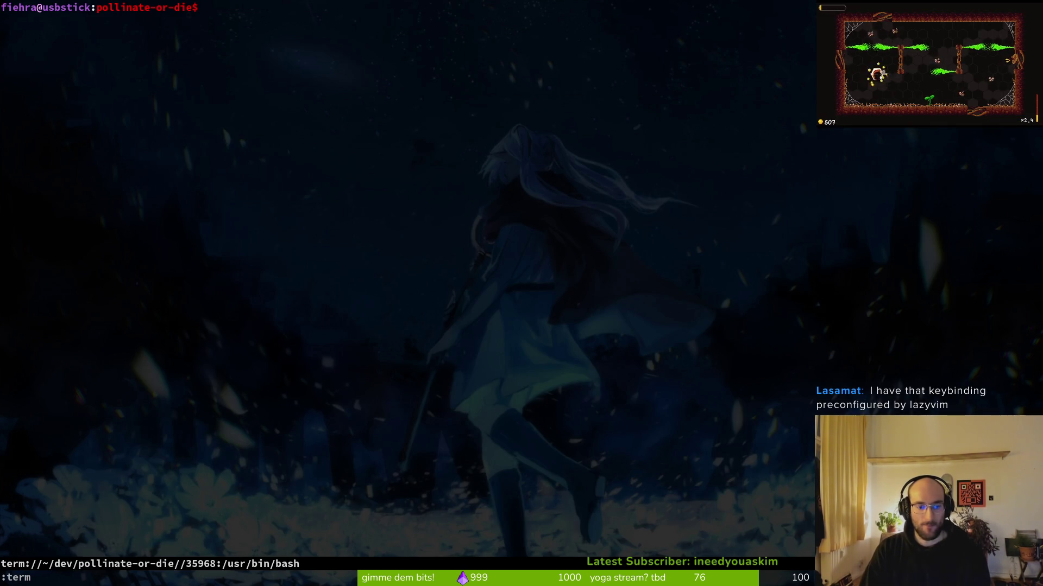
key(alt+Tab)
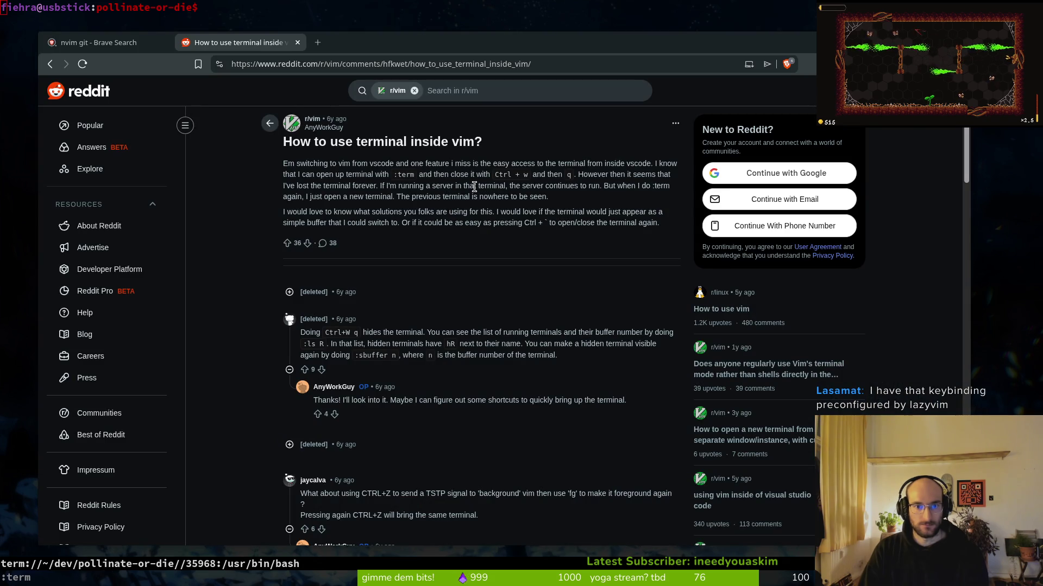
key(alt+Tab)
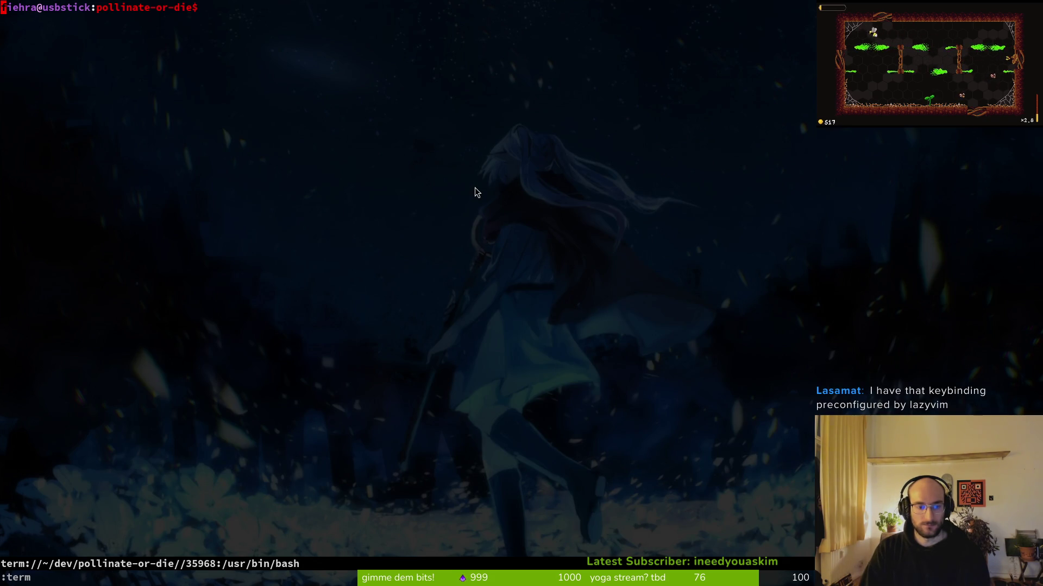
key(ctrl+c)
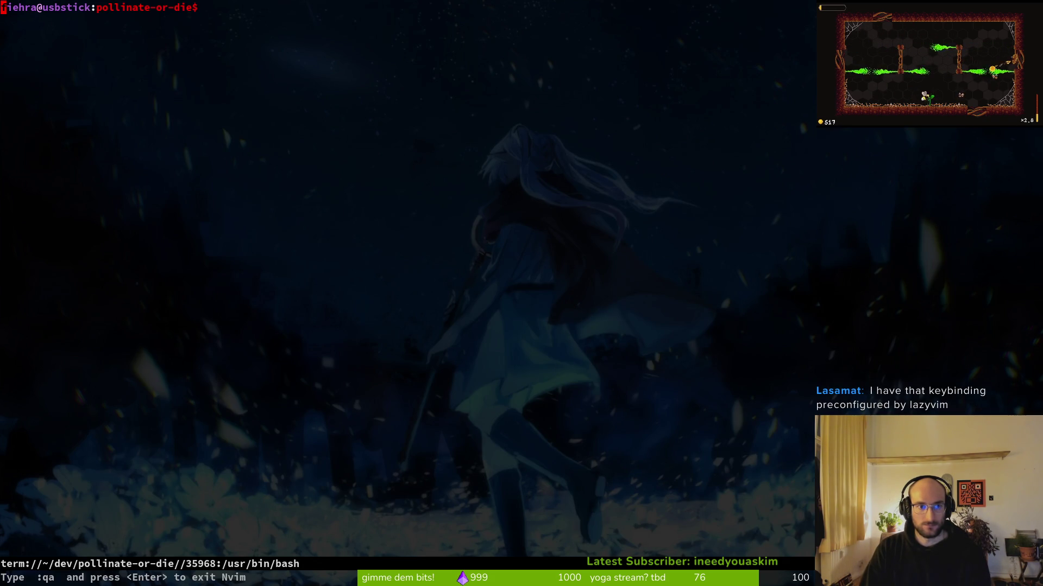
key(ctrl+d)
text(:qa)
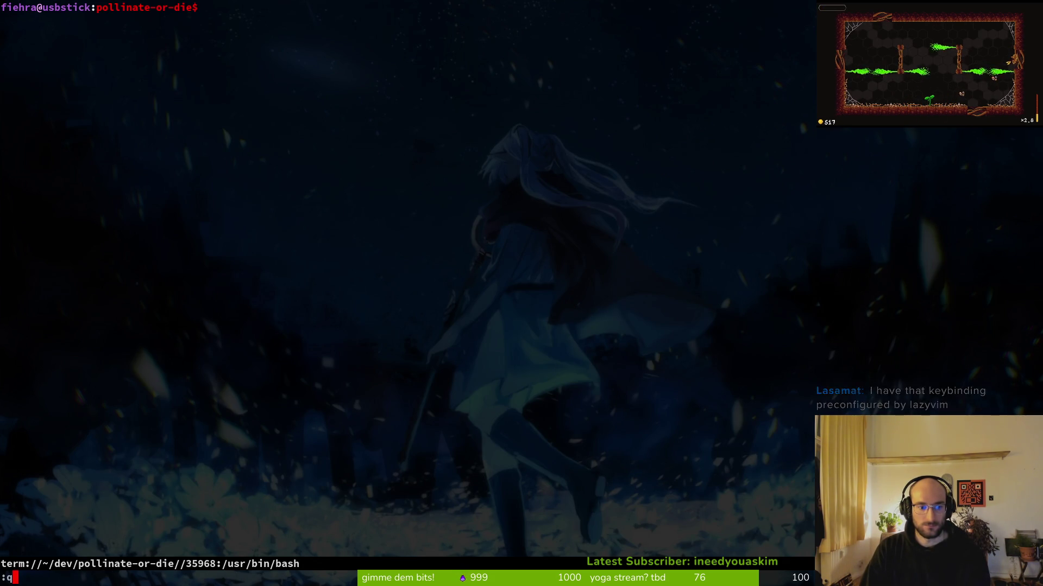
key(Return)
Step: Relaunch vim, open a :term bash terminal, and bring the Reddit thread forward
text(vim)
key(Return)
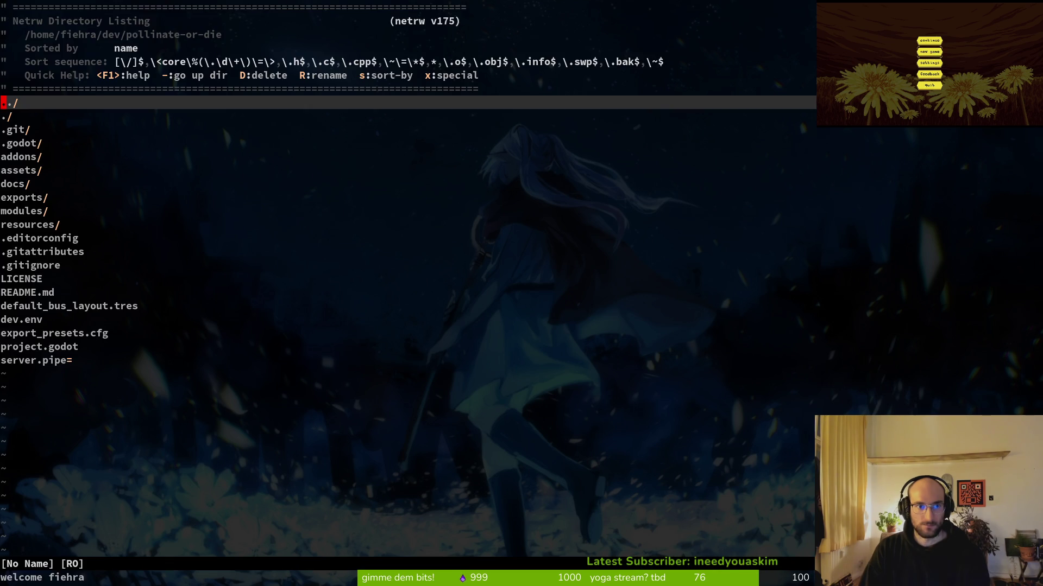
text(:term)
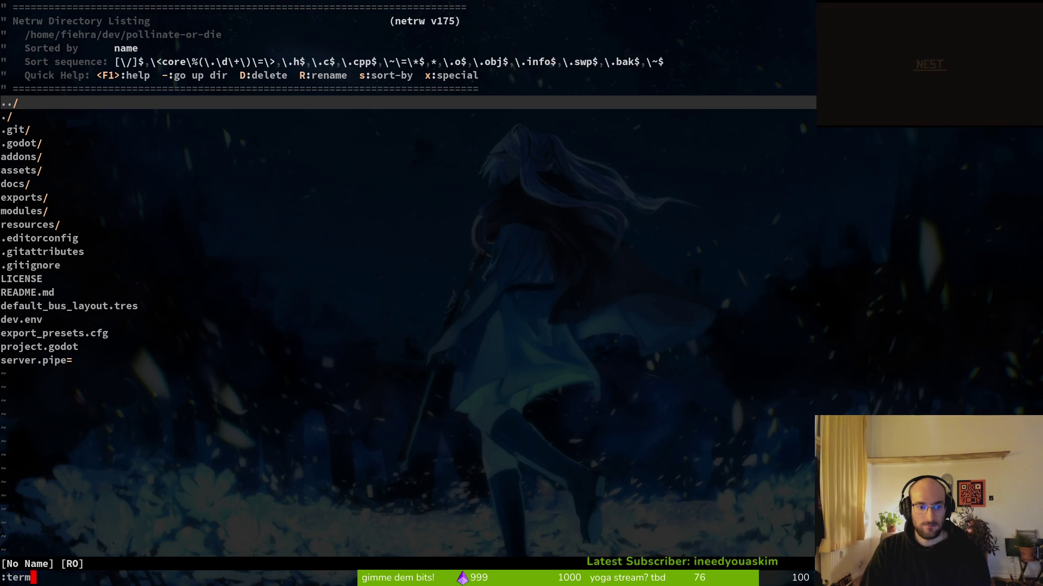
key(Return)
key(alt+Tab)
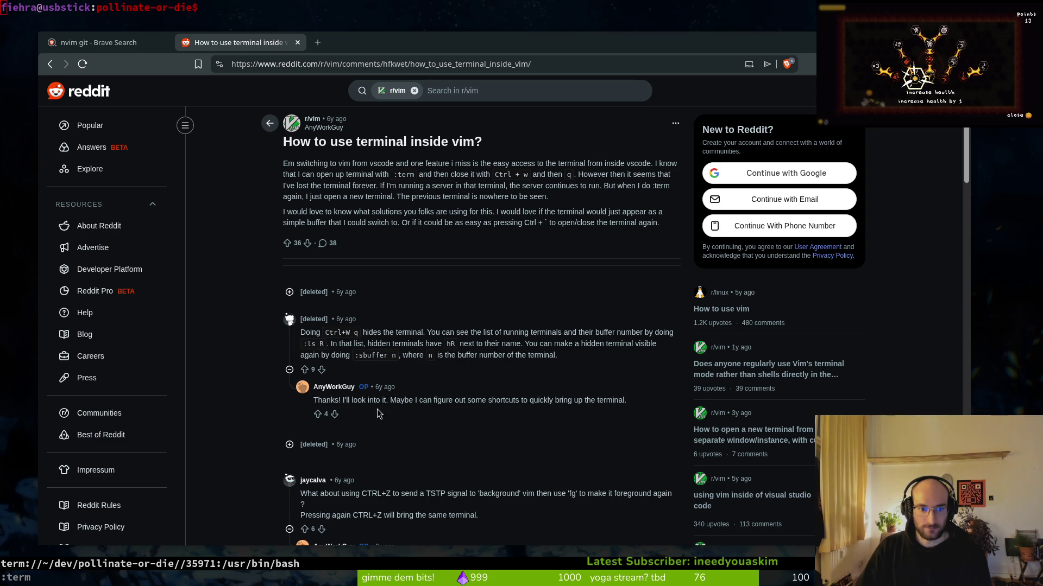
Step: Close the terminal thread, search 'nvim git', and follow the r/neovim thread's lazygit link
scroll(401, 413, down, 2)
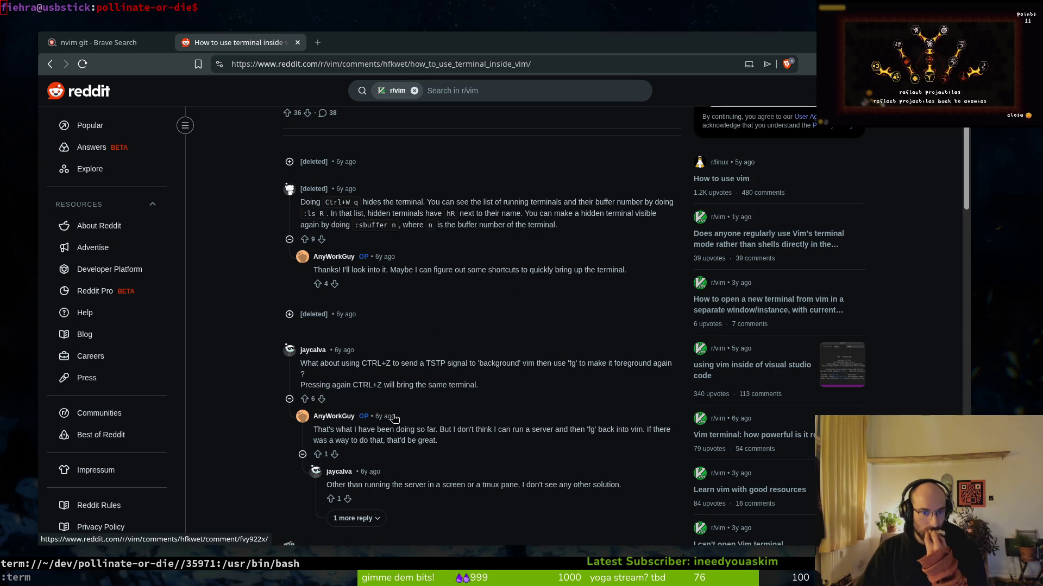
click(297, 42)
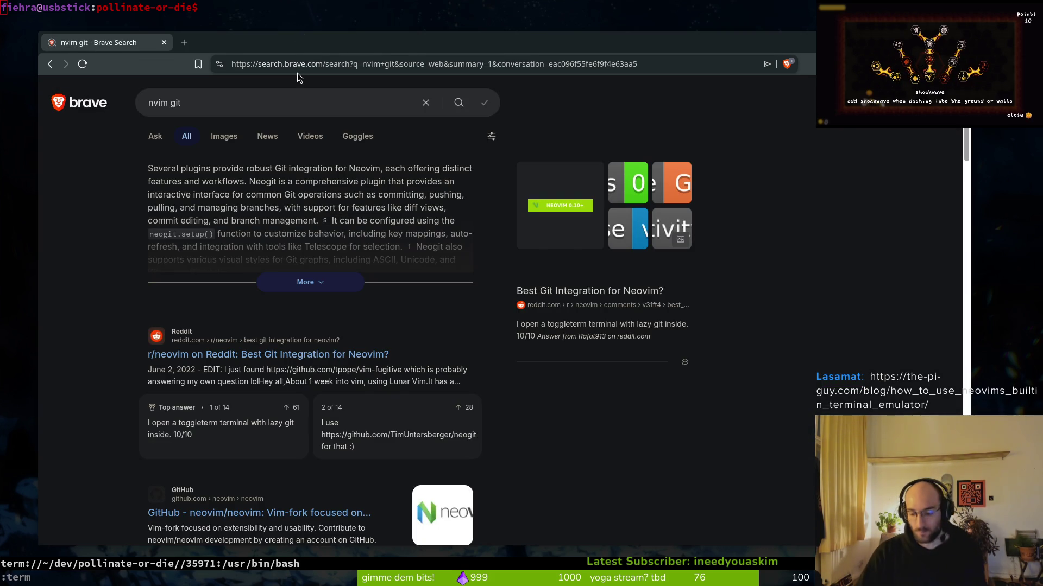
key(ctrl+t)
text(nvim git)
key(Return)
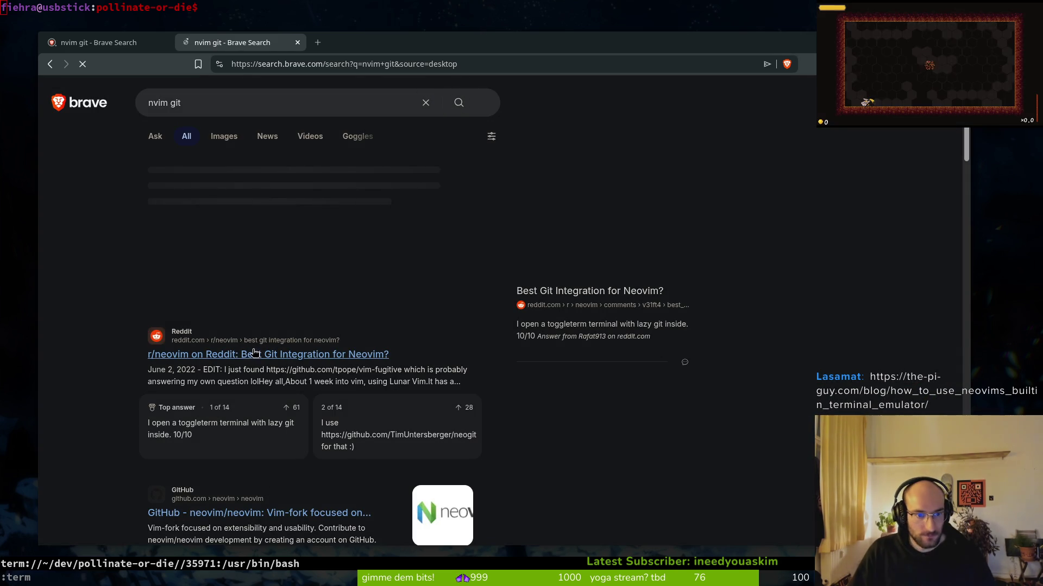
click(255, 354)
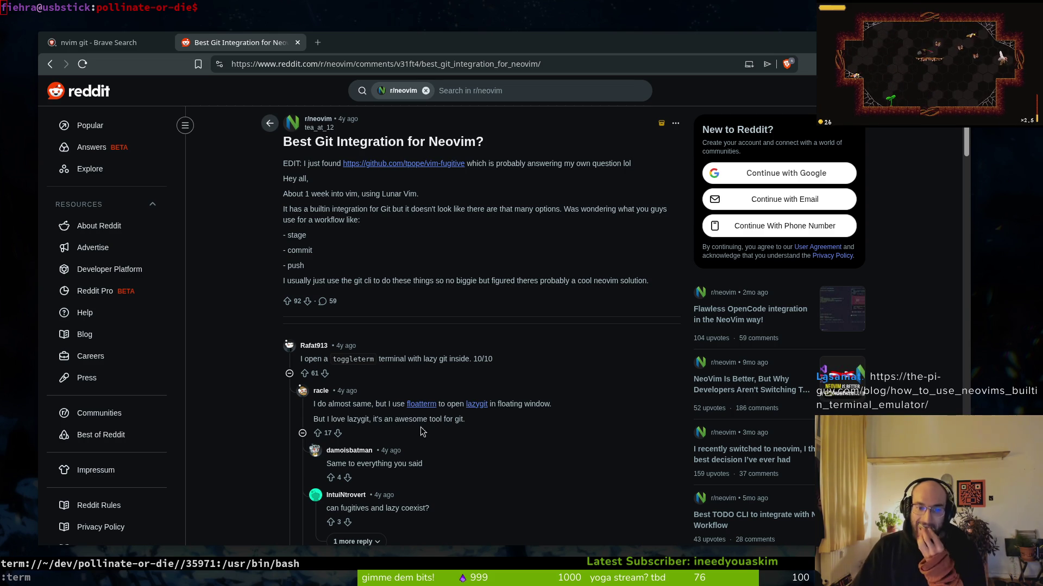
click(477, 404)
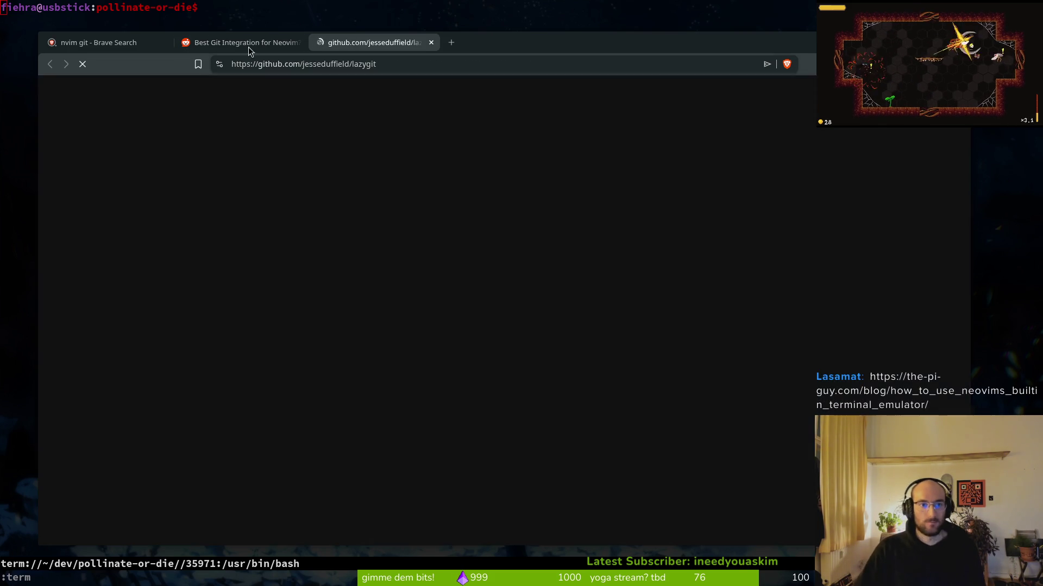
Step: Skim the lazygit README and jump via Table of contents to Tutorials
scroll(205, 302, down, 15)
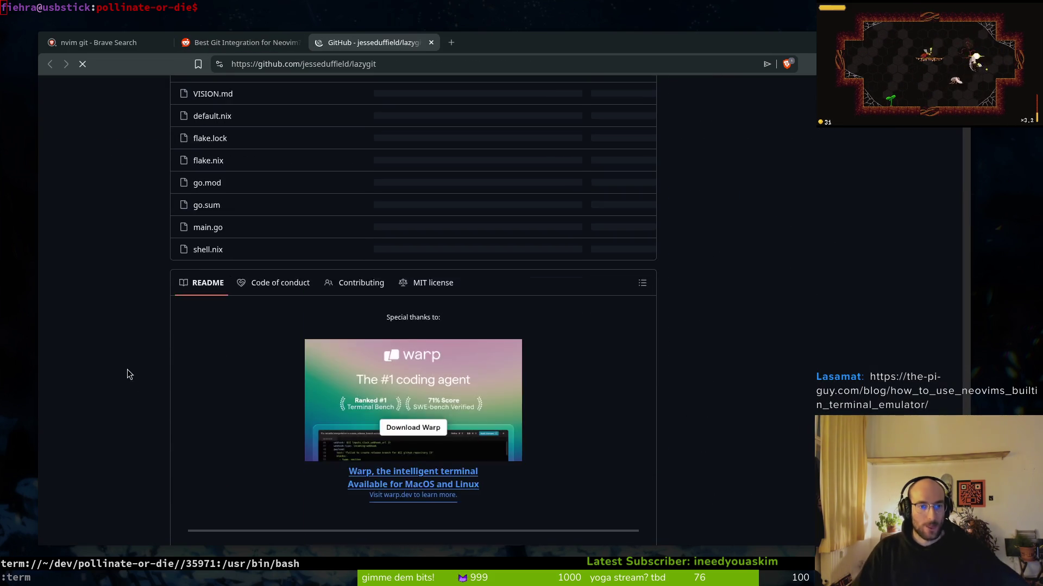
scroll(164, 295, up, 2)
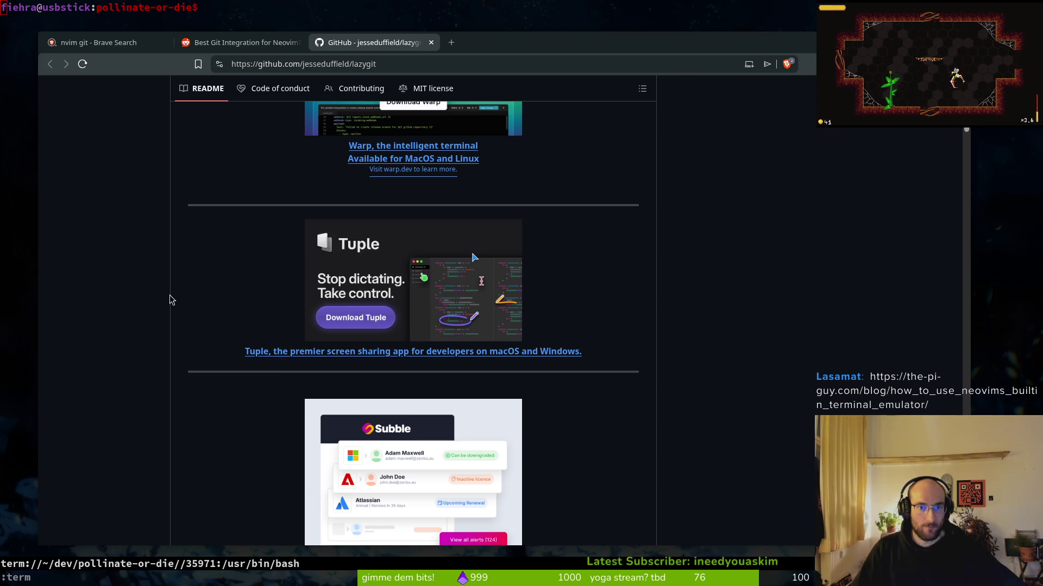
scroll(206, 304, down, 5)
scroll(239, 347, down, 10)
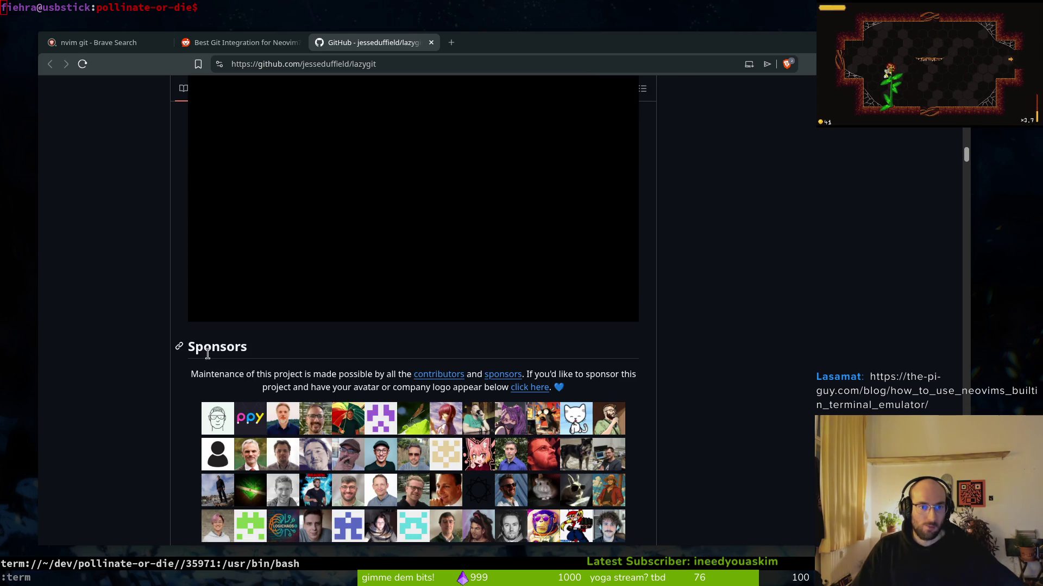
scroll(139, 391, down, 5)
scroll(141, 406, down, 5)
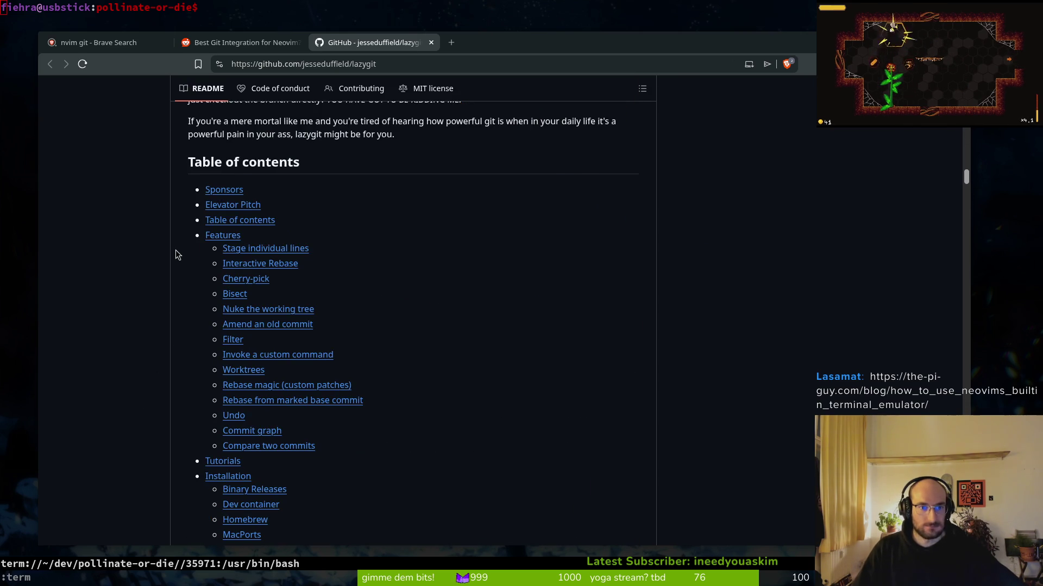
scroll(157, 277, up, 2)
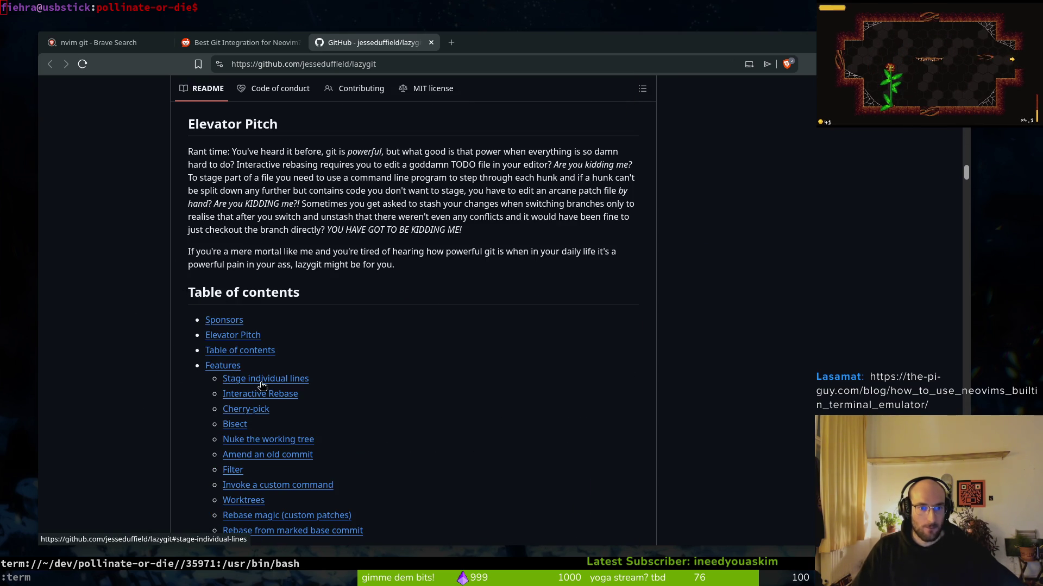
click(239, 352)
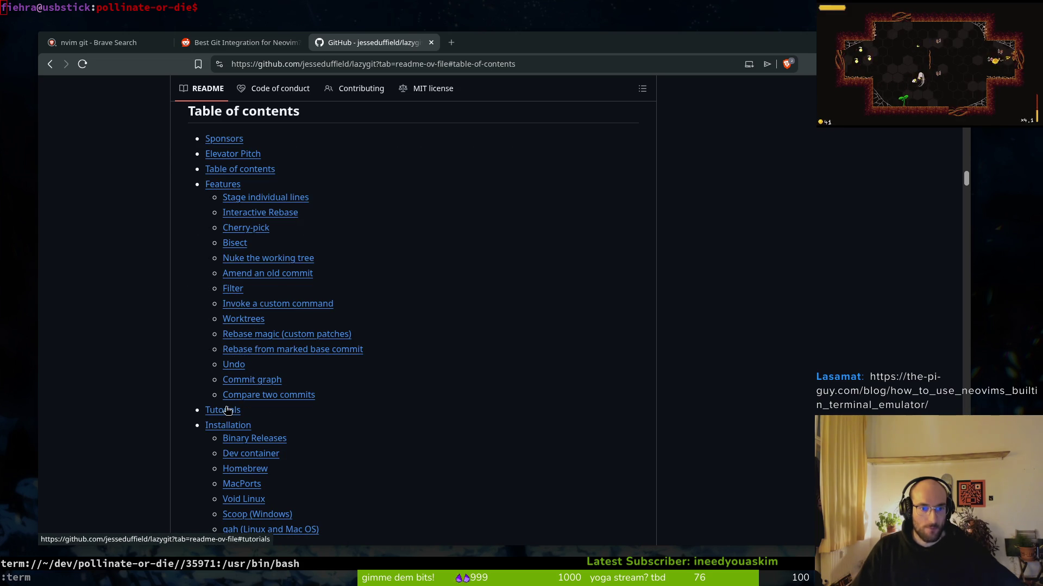
click(227, 410)
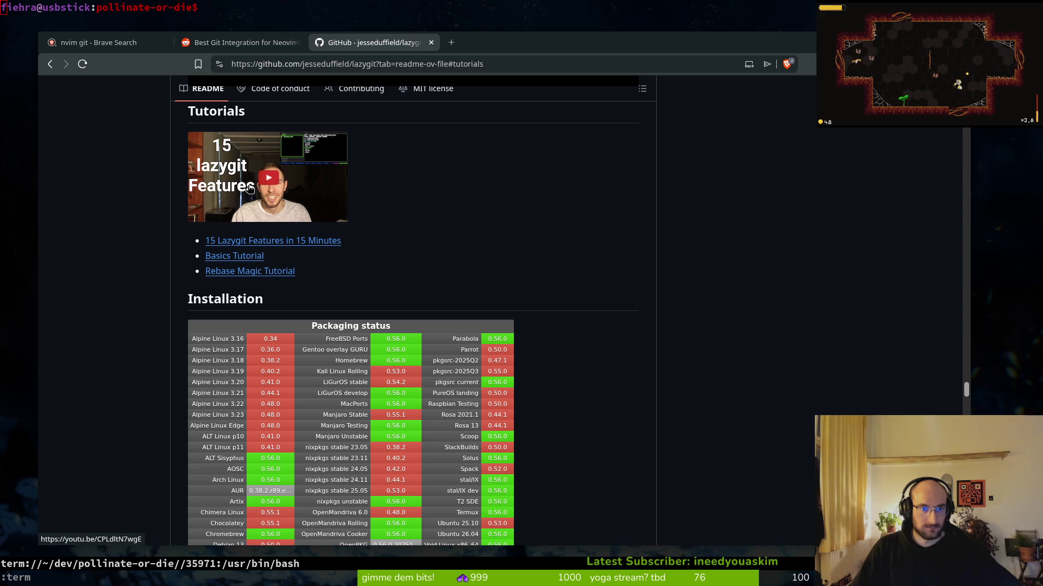
Step: Read the Installation section, then reopen the closed Neovim terminal article
scroll(477, 345, down, 10)
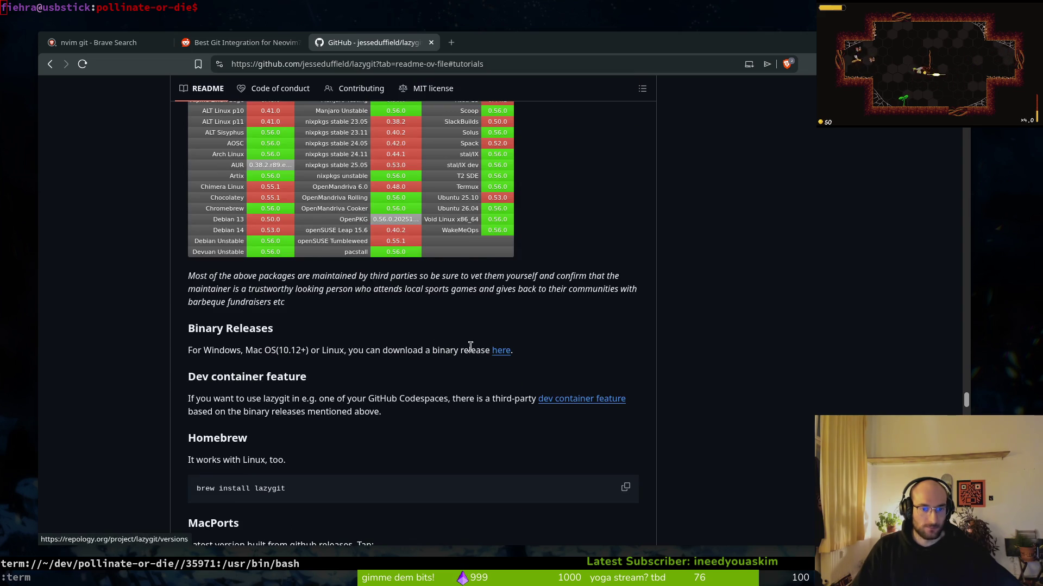
scroll(415, 383, down, 2)
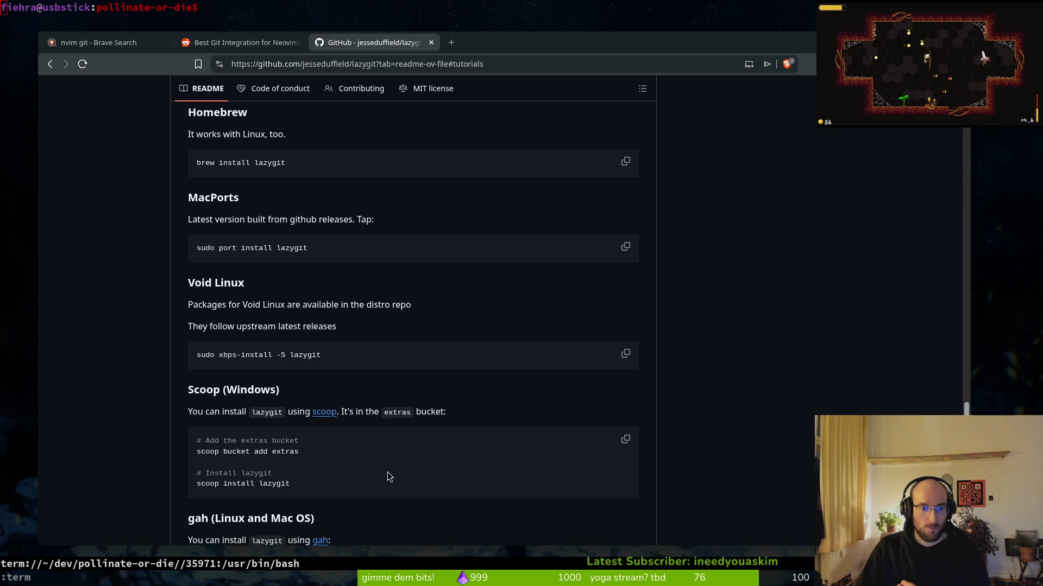
scroll(389, 476, down, 10)
scroll(415, 451, up, 3)
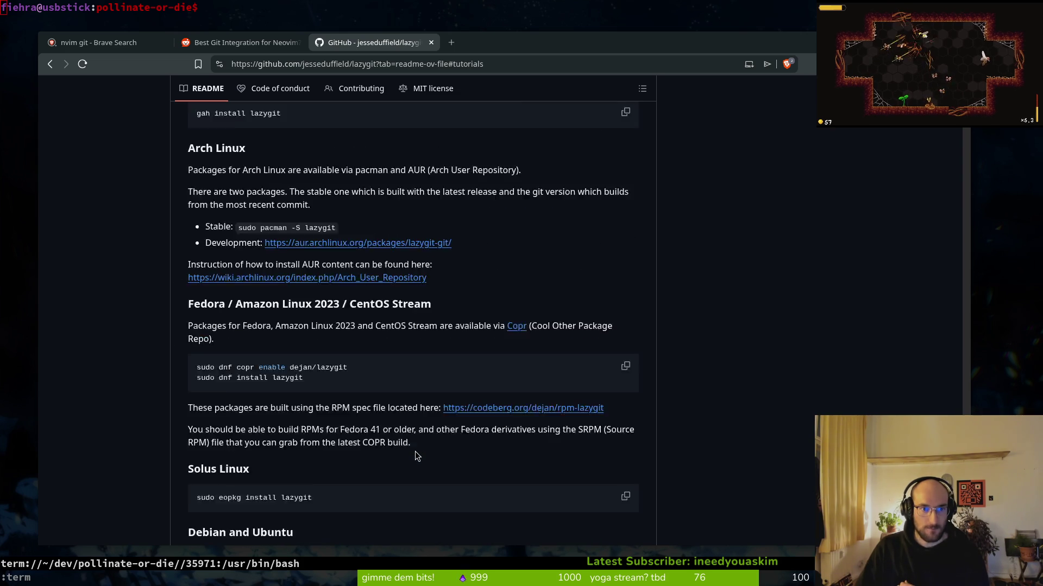
scroll(415, 451, up, 1)
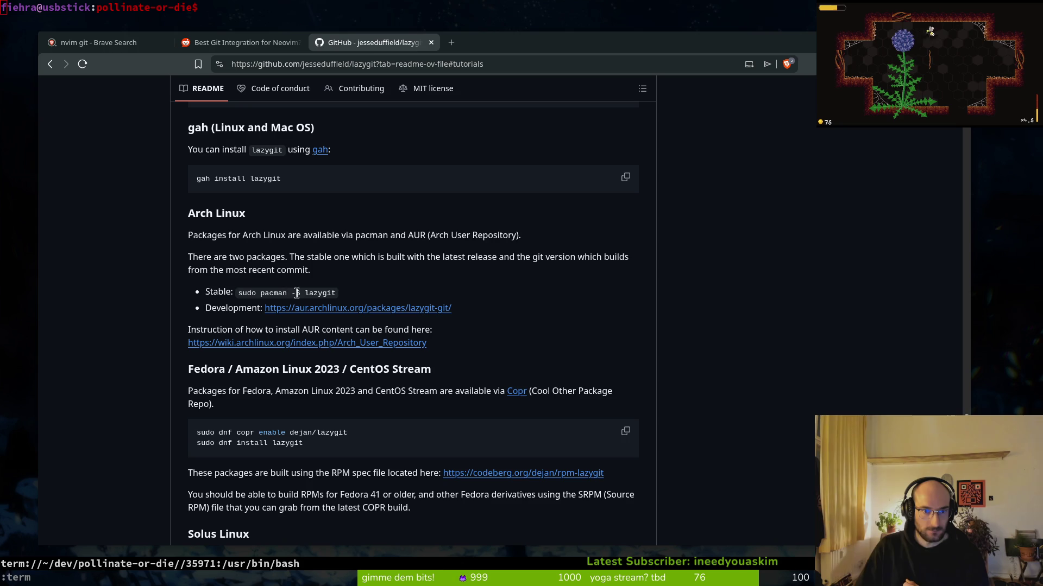
scroll(237, 329, down, 4)
scroll(271, 337, up, 16)
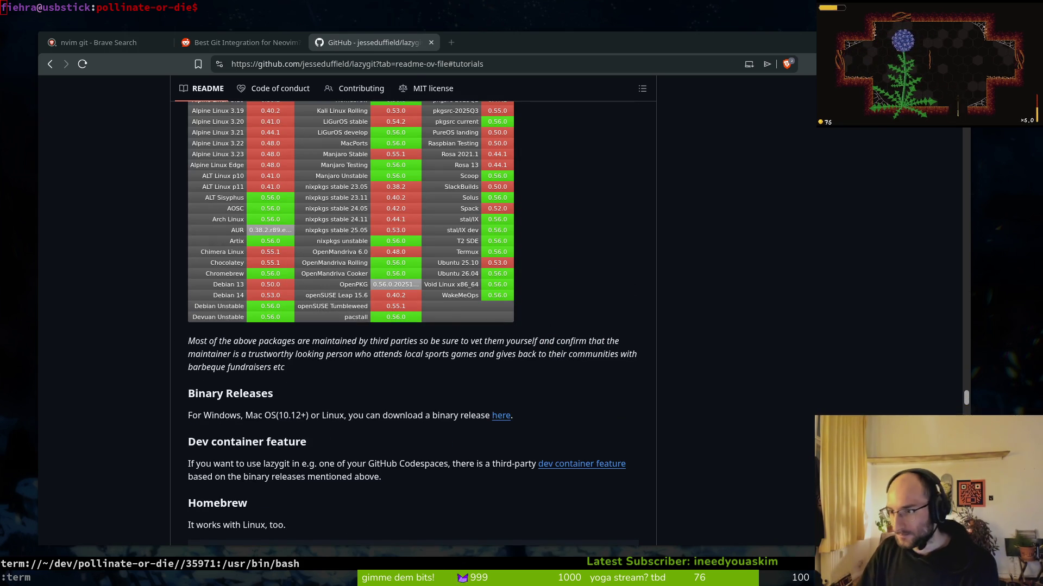
key(ctrl+shift+t)
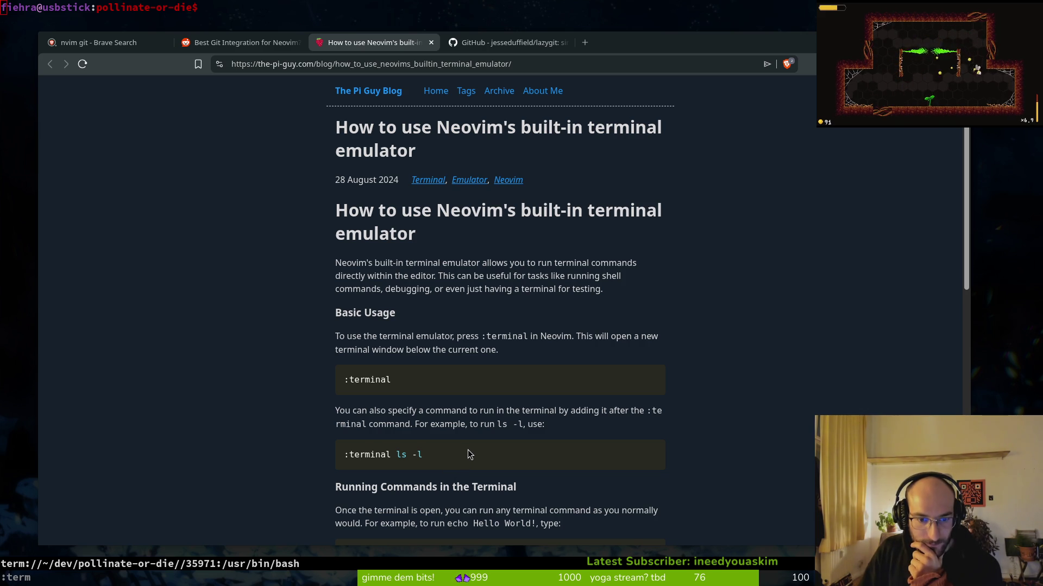
Step: Read the Pi Guy Blog post, close the lazygit GitHub tab, and focus the terminal
scroll(469, 449, down, 3)
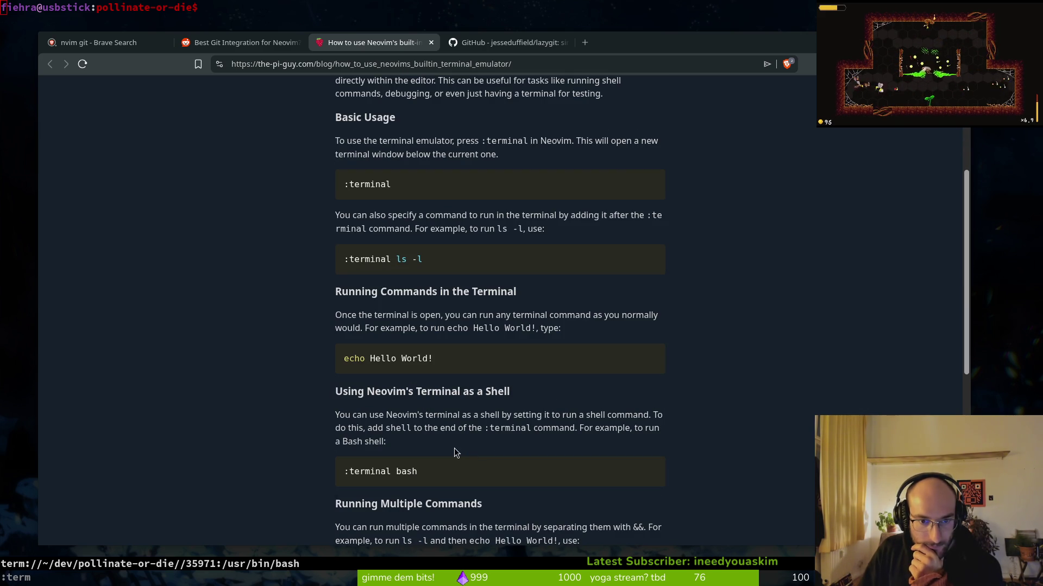
scroll(467, 448, down, 2)
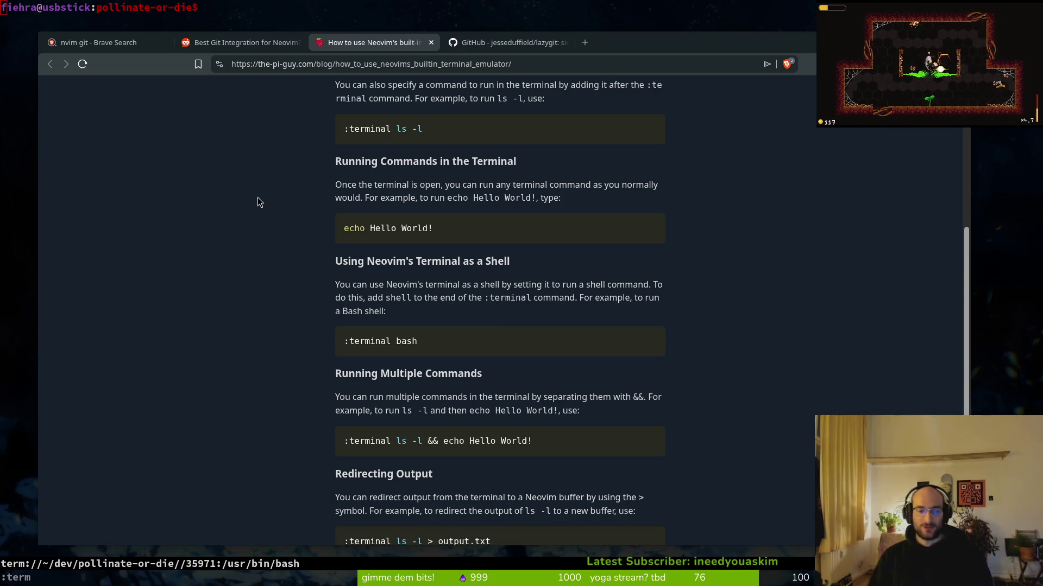
click(492, 45)
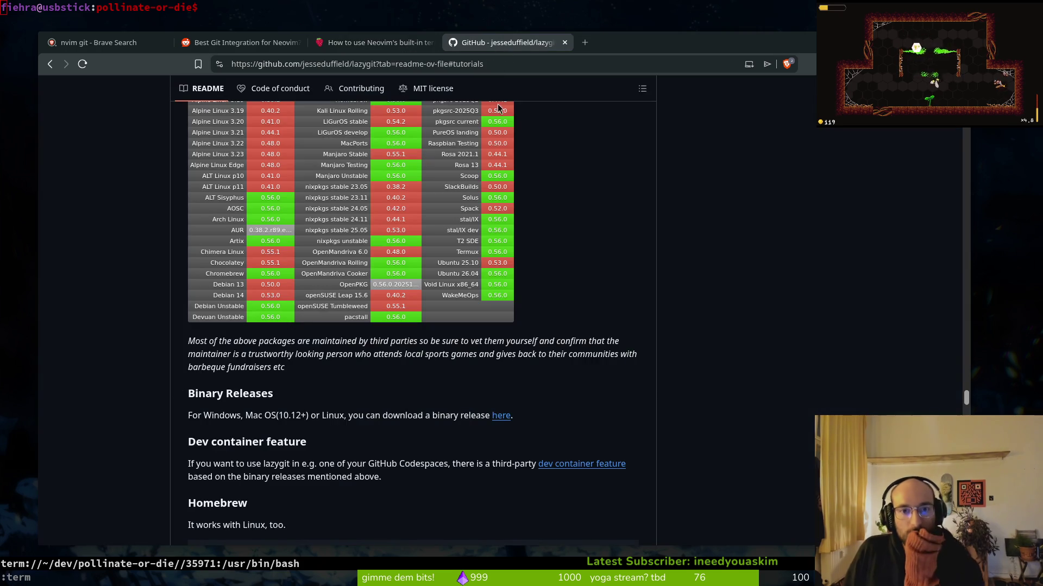
scroll(219, 537, down, 10)
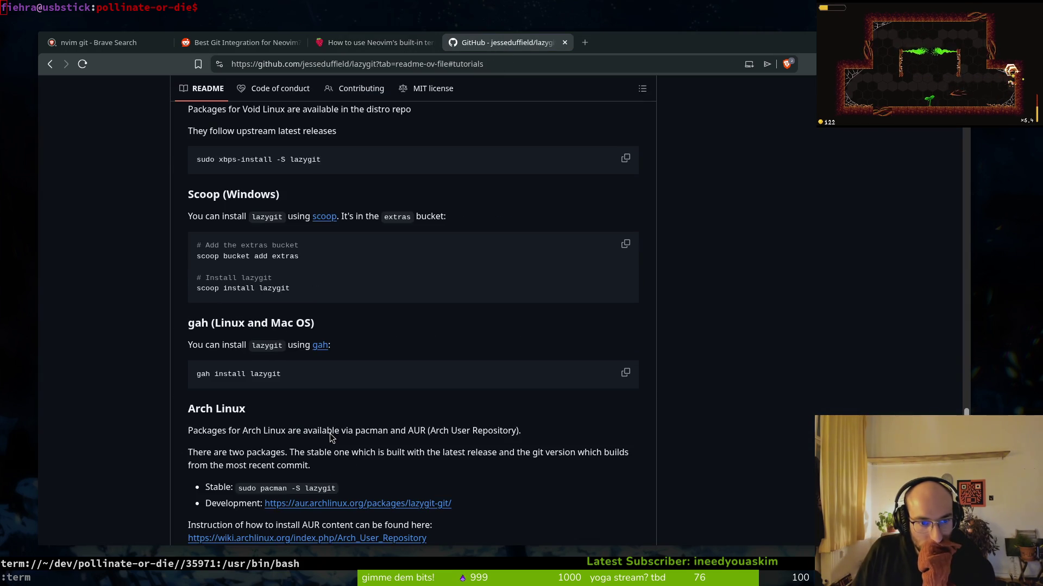
scroll(349, 409, down, 3)
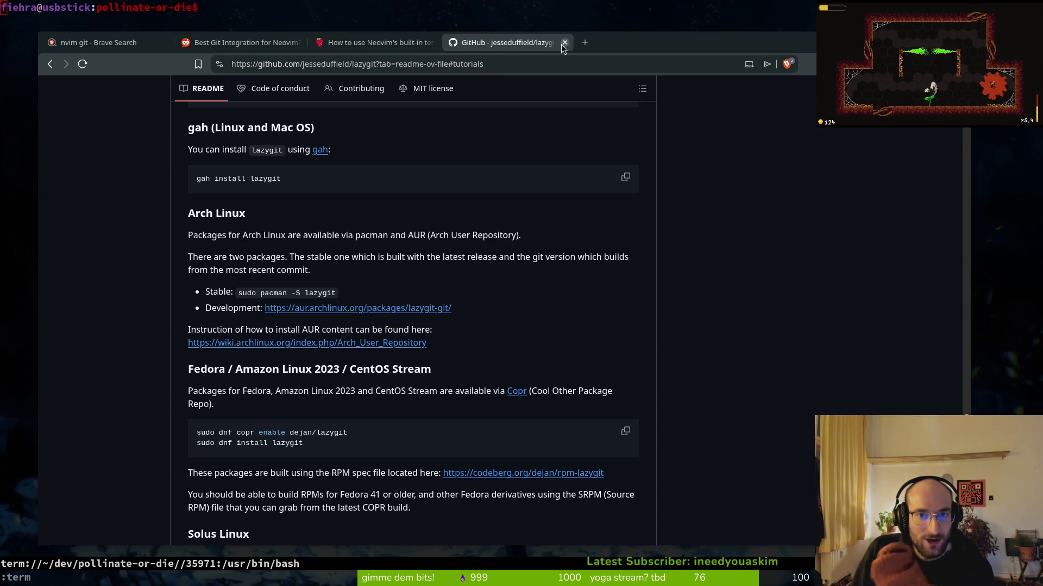
click(564, 43)
click(415, 22)
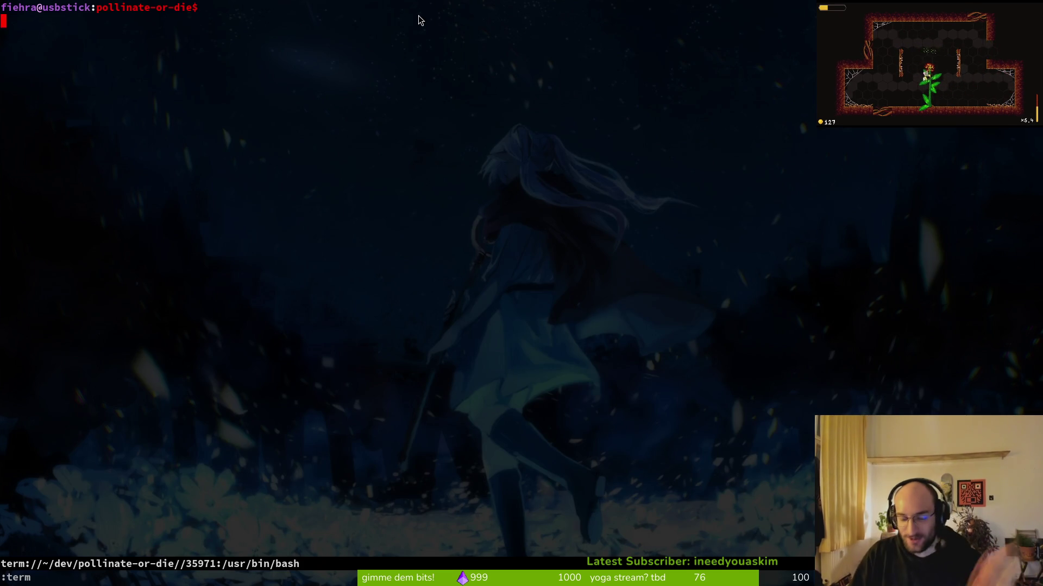
Step: Exit Neovim to the bash prompt and clear the screen
key(ctrl+c)
key(ctrl+d)
text(:wq)
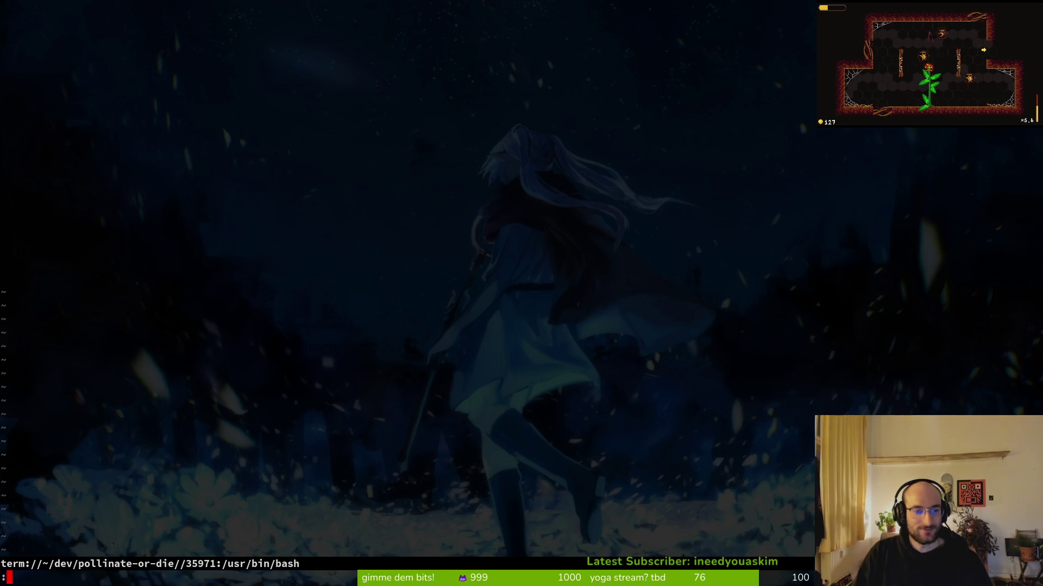
key(BackSpace)
key(Return)
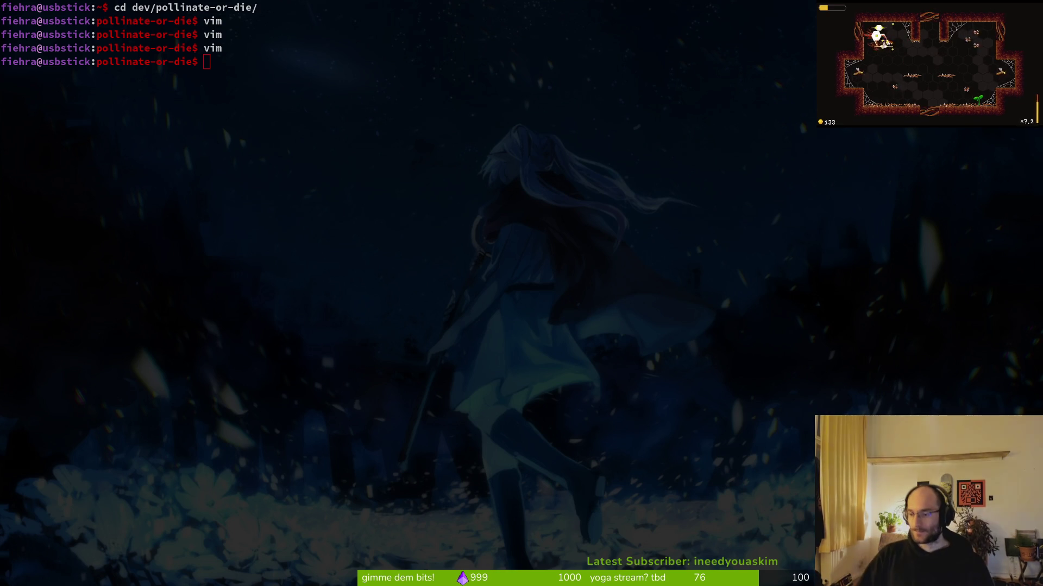
click(293, 291)
text(clear)
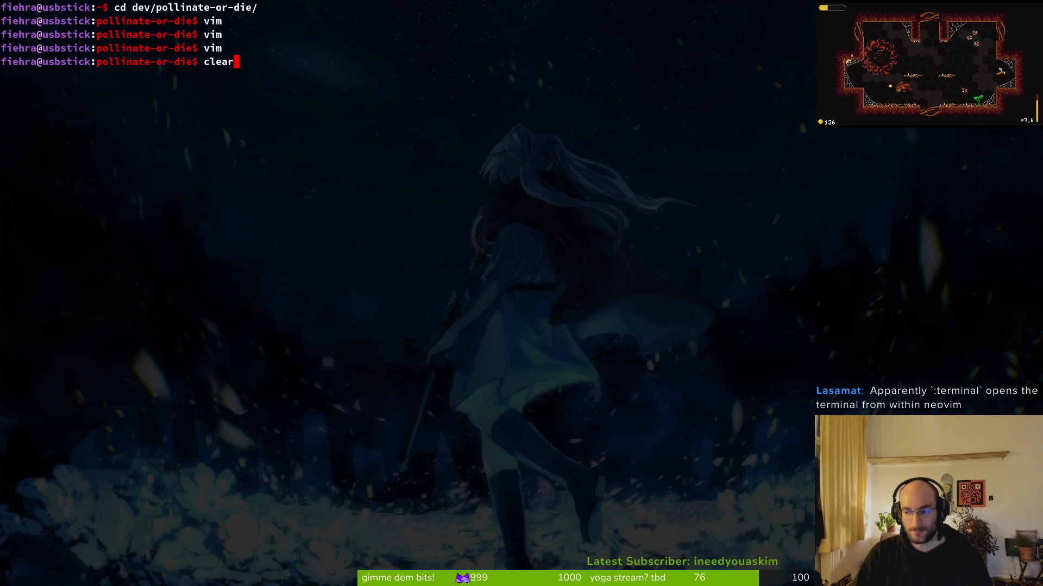
key(Return)
Step: Launch vim on the project, open :term, then quit and relaunch it
text(vim .)
key(Return)
text(:t)
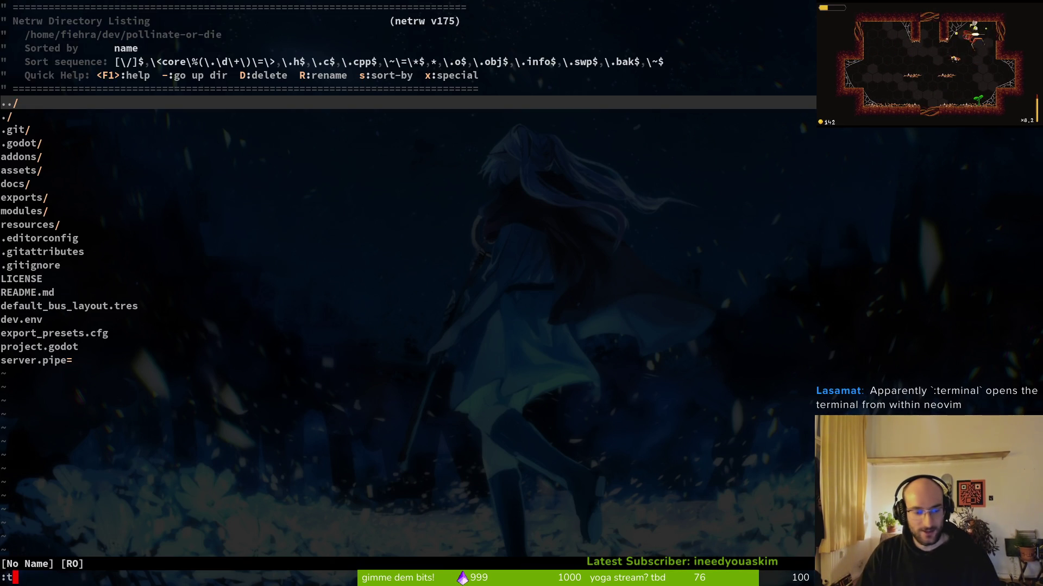
text(erm)
key(Return)
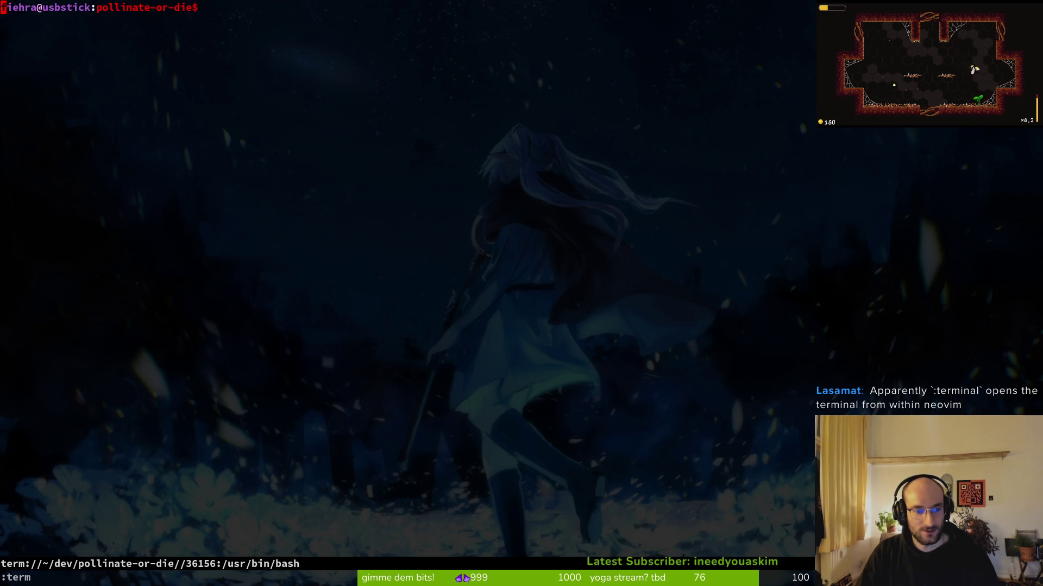
key(Return)
key(Up)
key(Return)
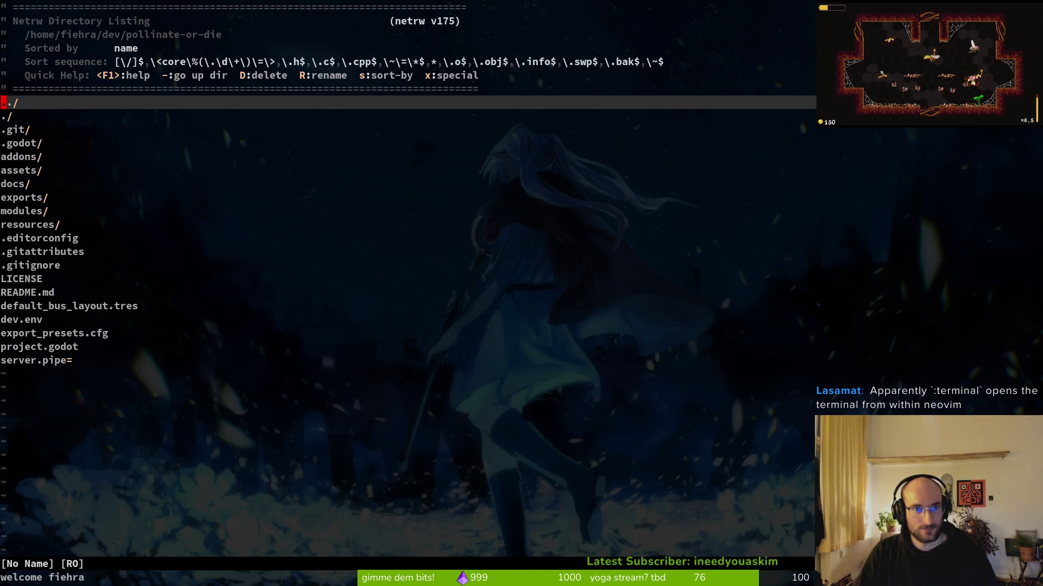
Step: From the dev folder listing, open :terminal, type test input, and close it with Ctrl-D
key(minus)
text(:terminal)
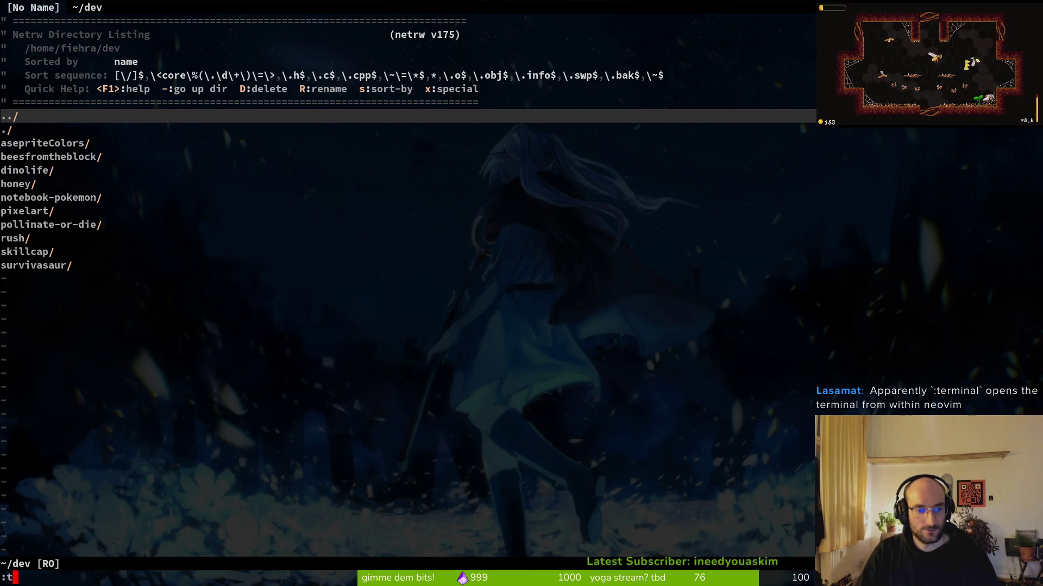
key(Return)
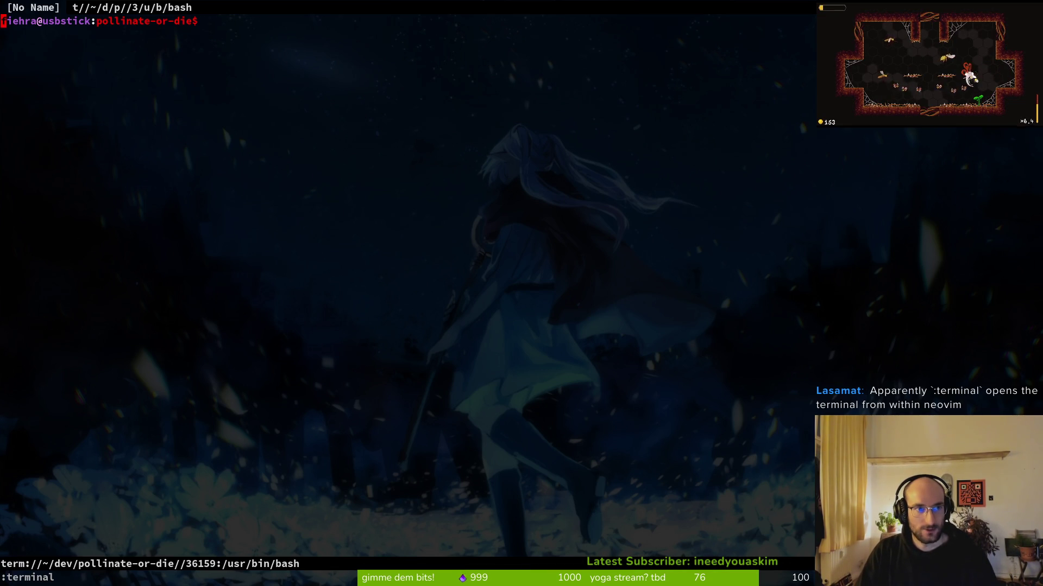
key(l)
key(s)
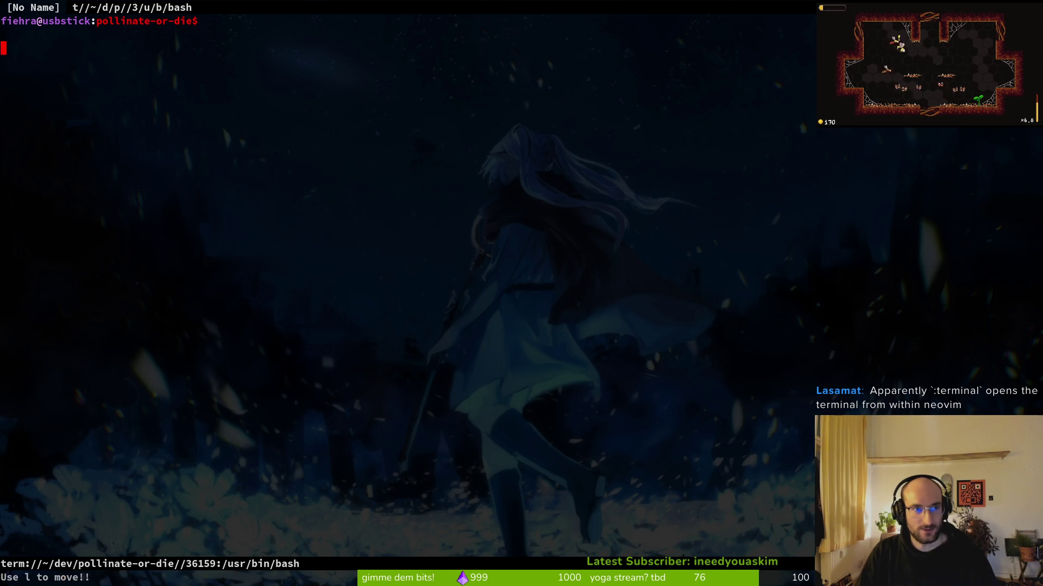
text(kifsdfsdf)
key(BackSpace)
key(BackSpace)
key(BackSpace)
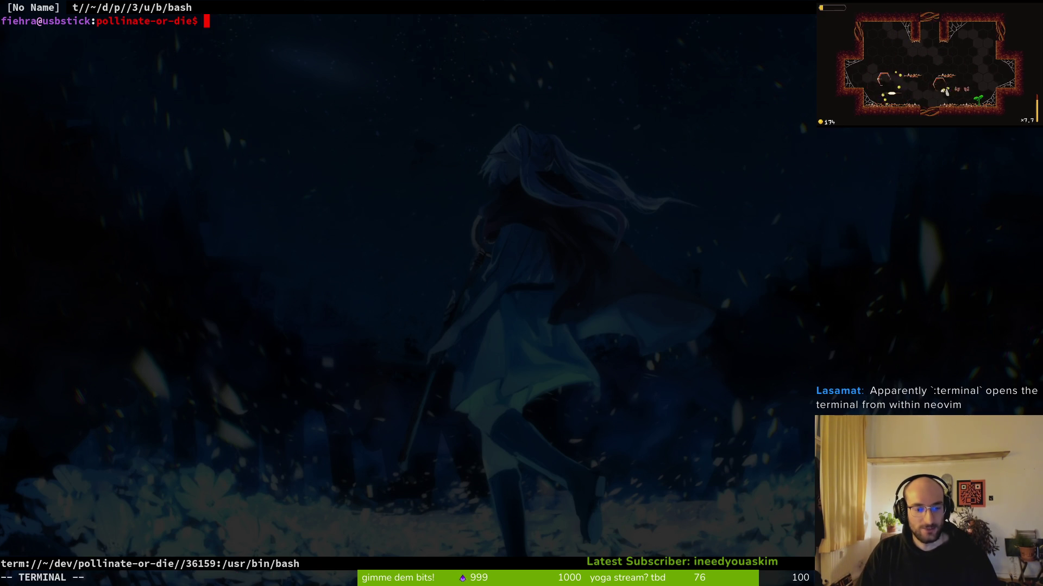
key(ctrl+d)
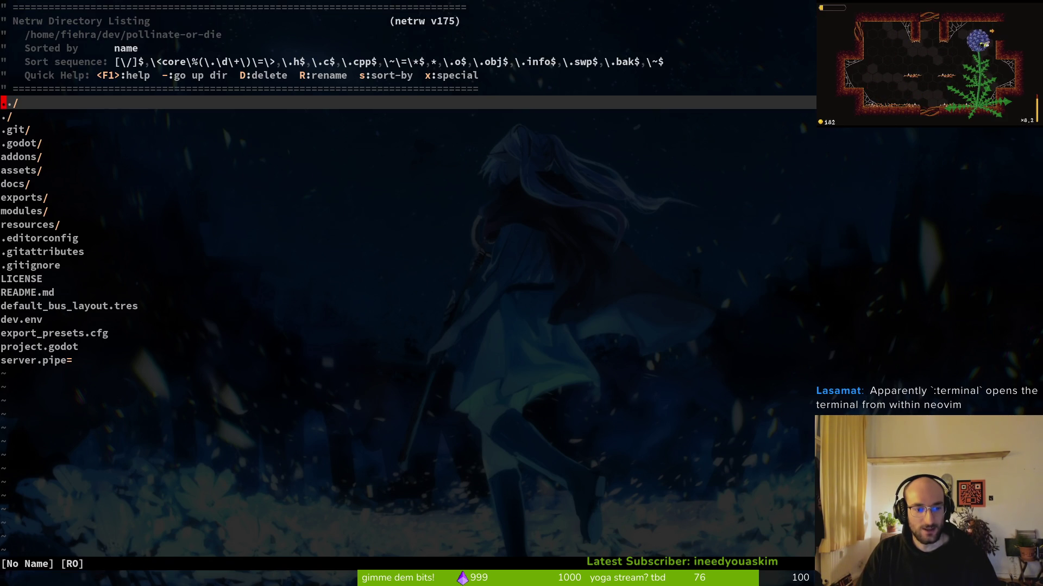
Step: Open another :term terminal, type test input, and close it with Ctrl-D
text(:term)
key(Return)
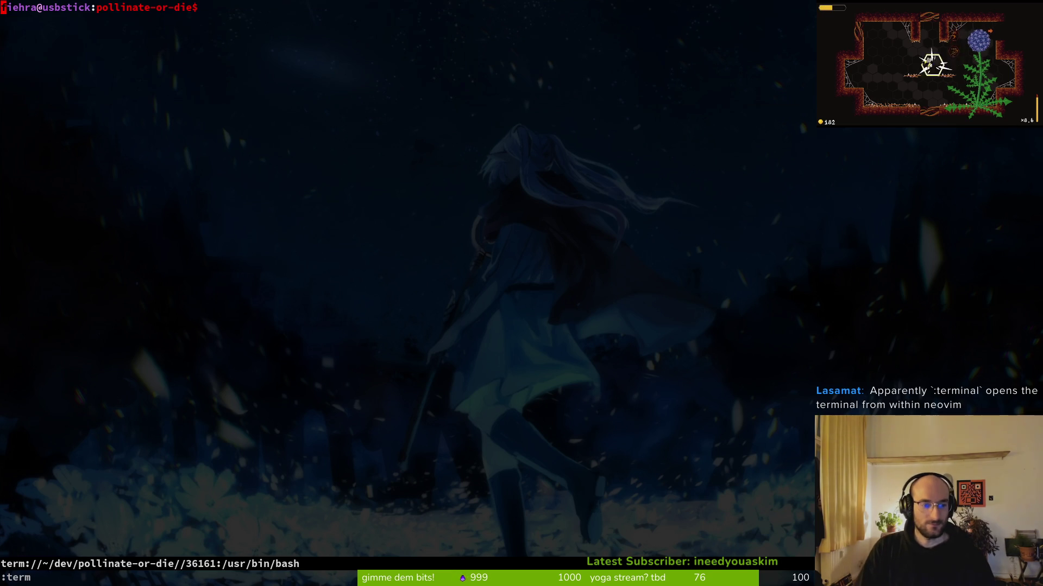
text(i)
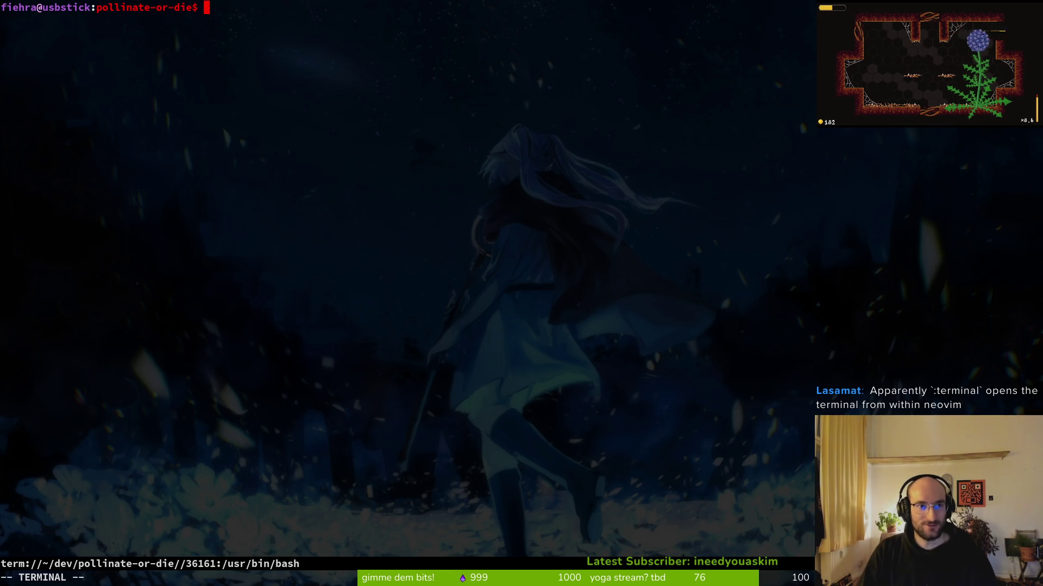
text(asdfsd)
key(BackSpace)
key(BackSpace)
key(BackSpace)
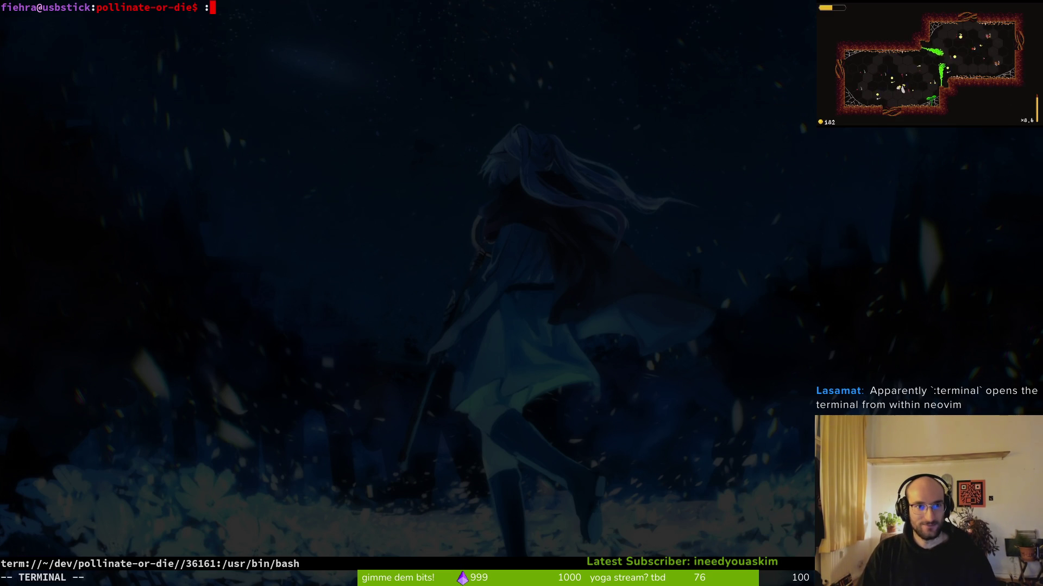
key(ctrl+d)
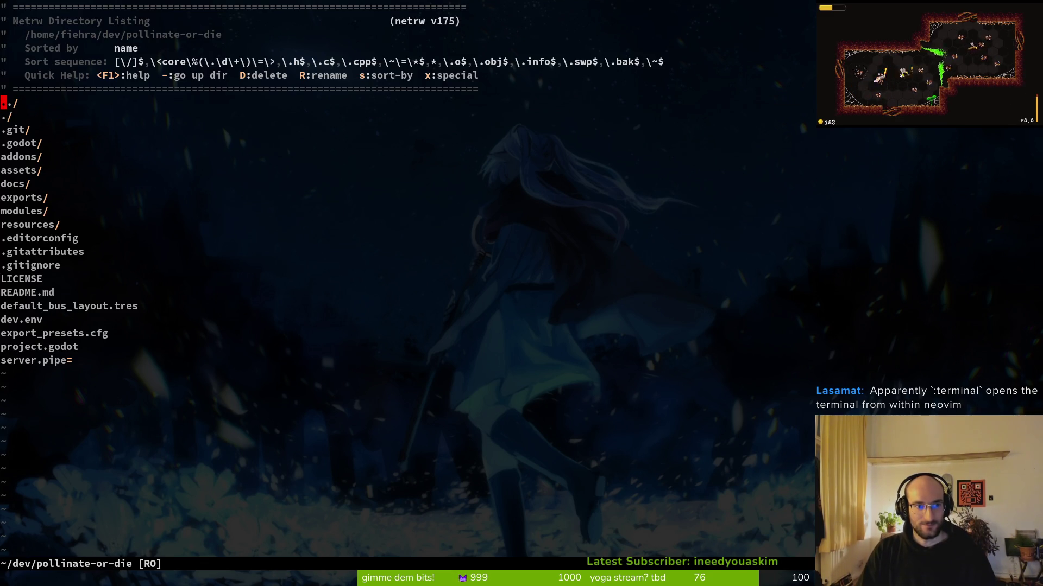
Step: Quit the editor without saving using :q!
key(ctrl+6)
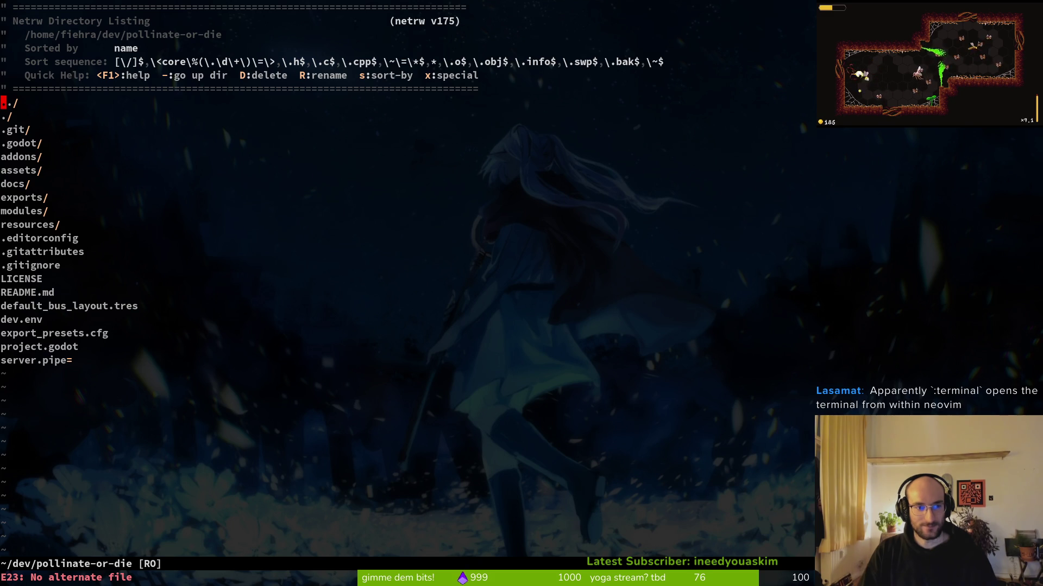
key(shift+semicolon)
key(Return)
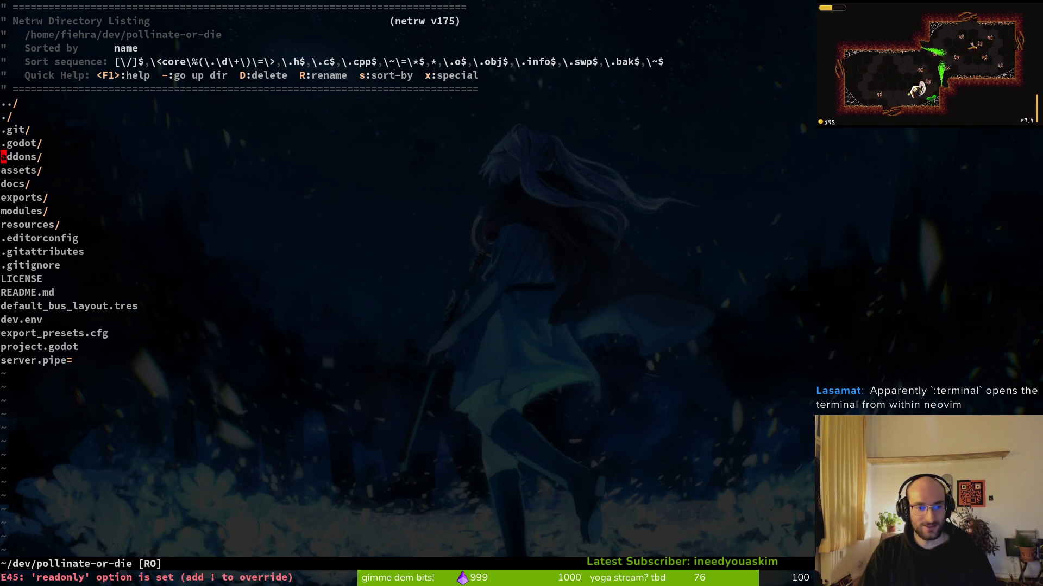
text(:q!)
key(Return)
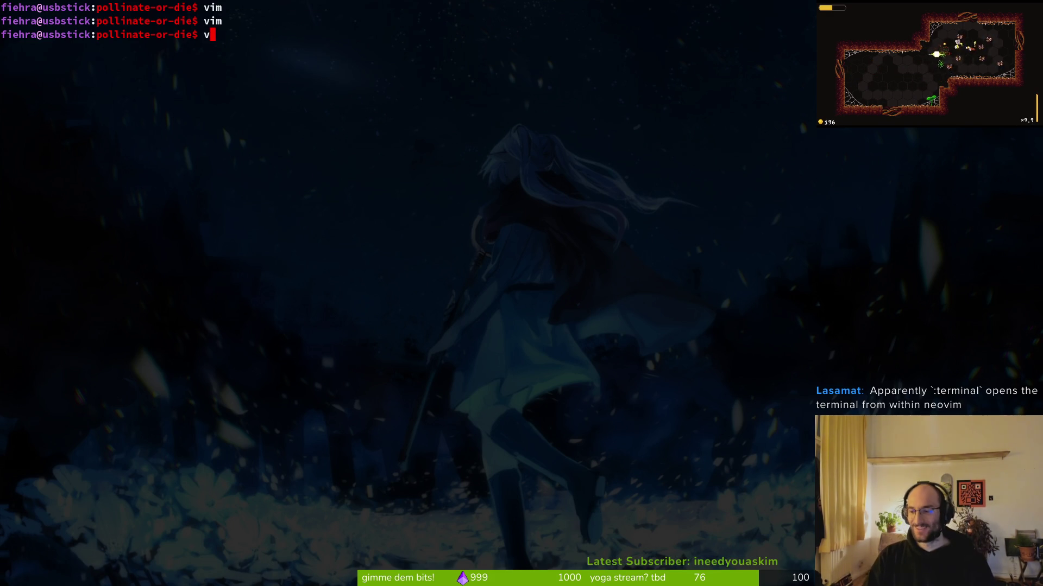
Step: Relaunch the editor on the project and open a terminal inside it
text(im)
key(Return)
text(:termi)
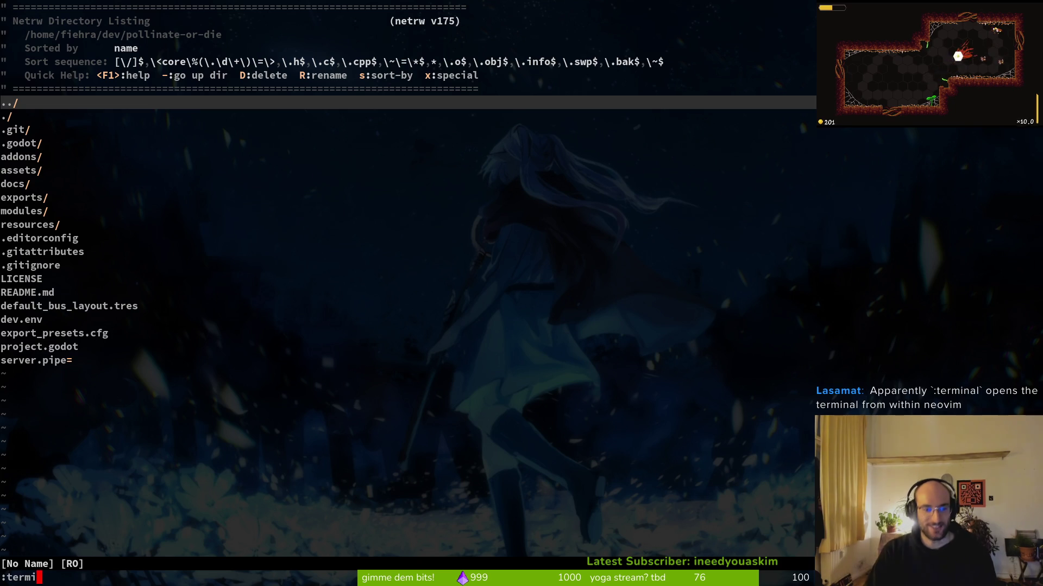
key(Return)
Step: Enter terminal mode with i, end the shell, close the buffer, and quit with :q
key(i)
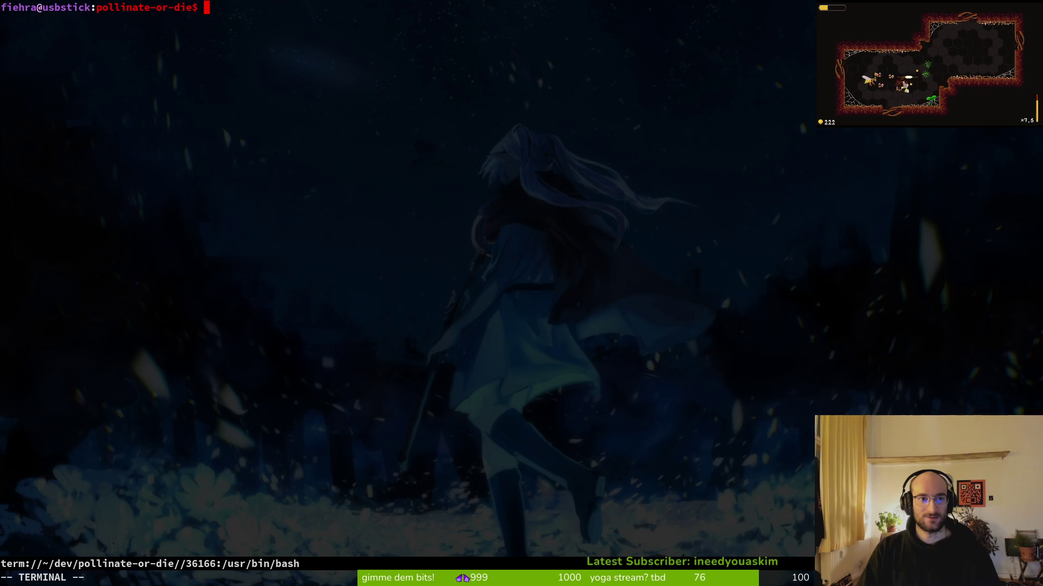
key(ctrl+c)
key(ctrl+d)
key(Return)
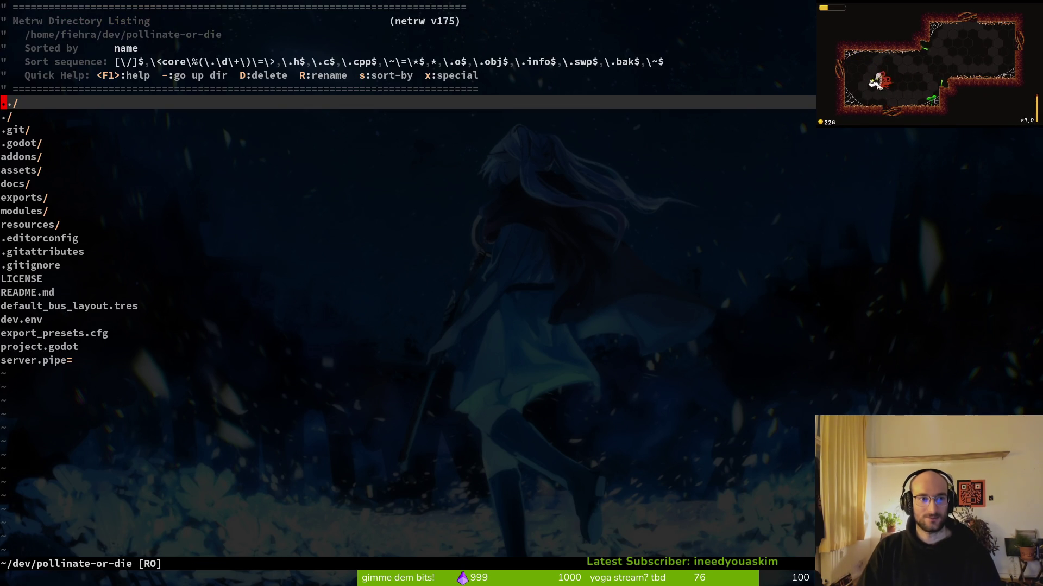
text(:wq)
key(Return)
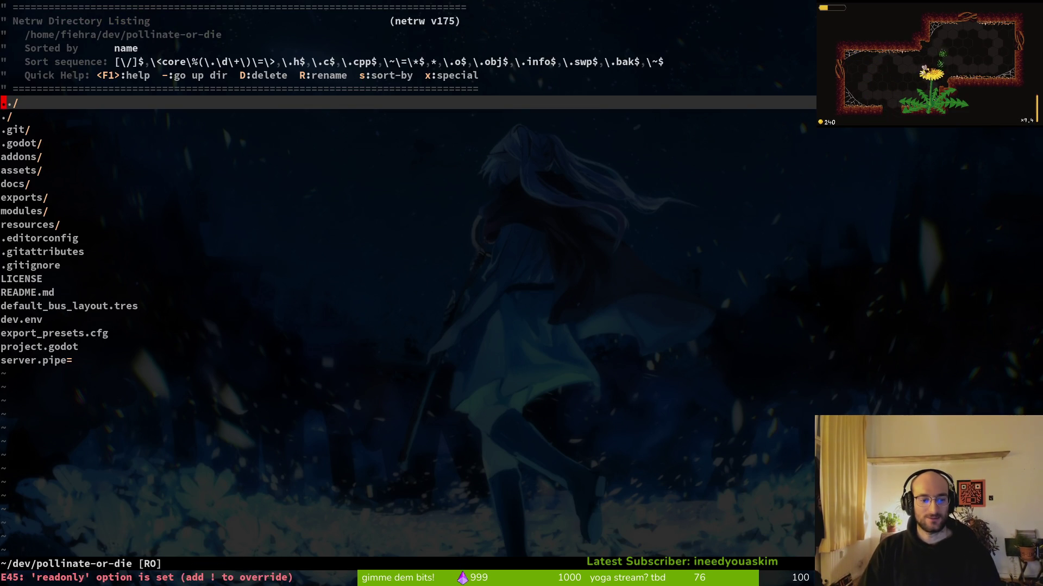
text(:q)
key(Return)
Step: Launch the editor once more, then quit back to an empty bash prompt
text(im)
key(Return)
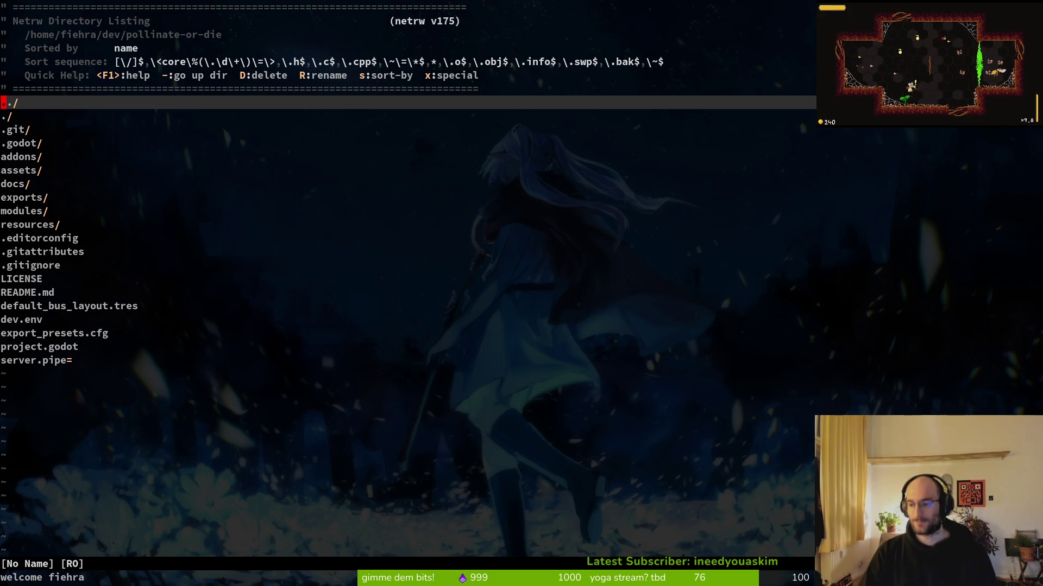
text(:q)
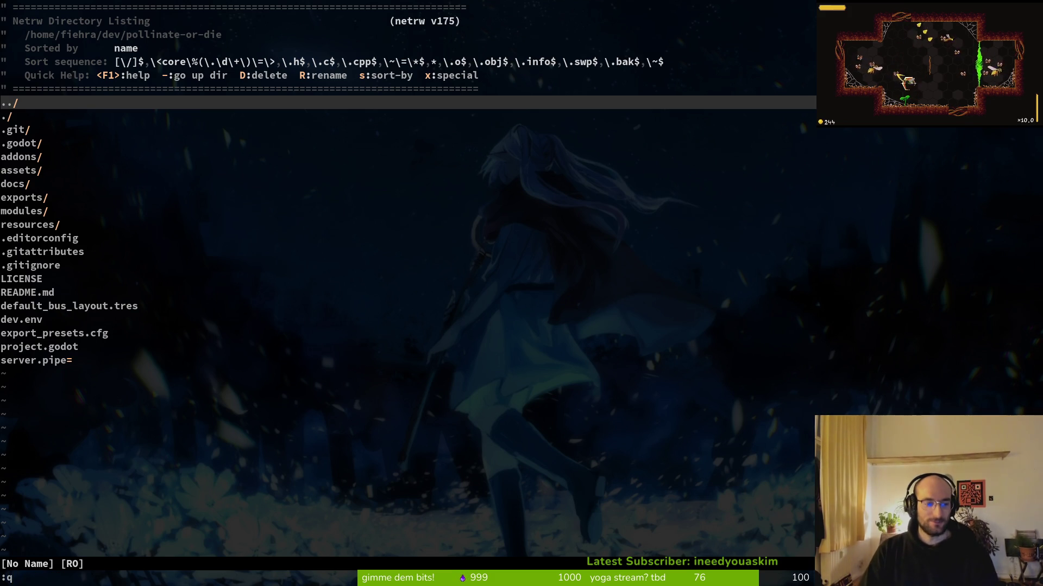
key(Return)
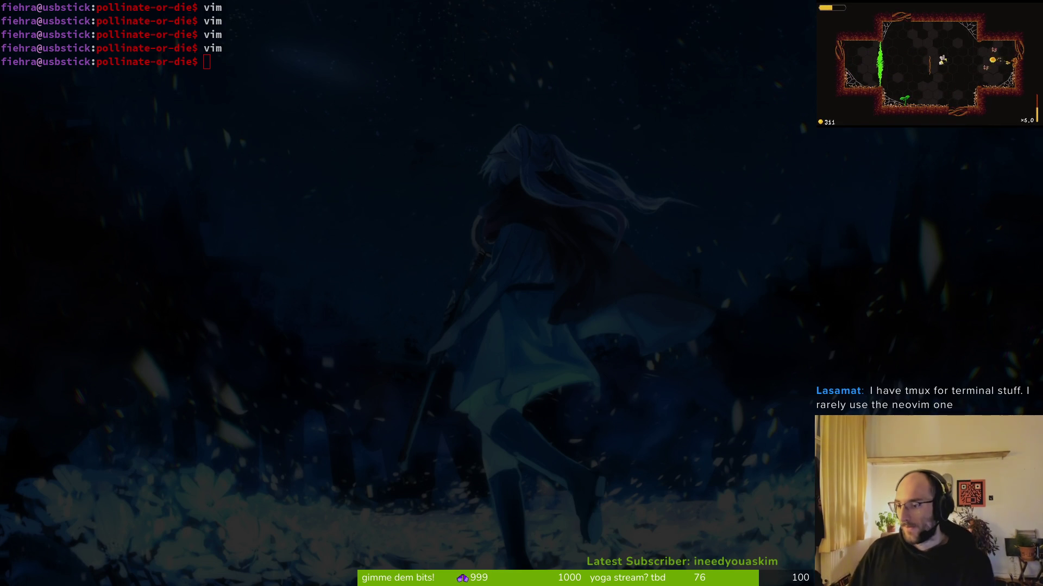
Step: Switch to the browser showing the pollinate or die GitLab issues list with 62 open issues
key(alt+Tab)
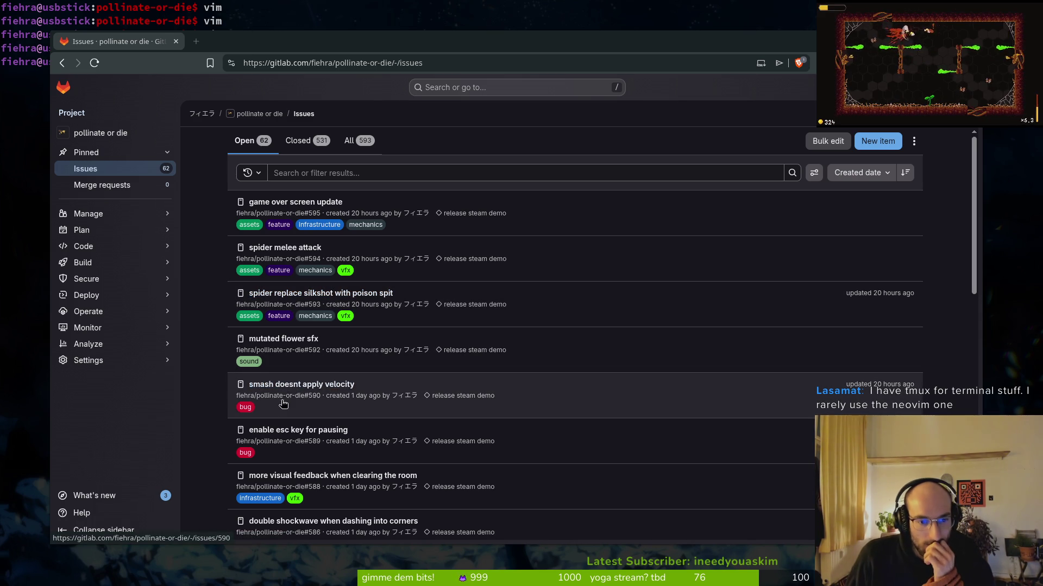
Step: Open issue #583 'split up flower hint into two showing at correct times', then return to Godot
scroll(344, 432, down, 3)
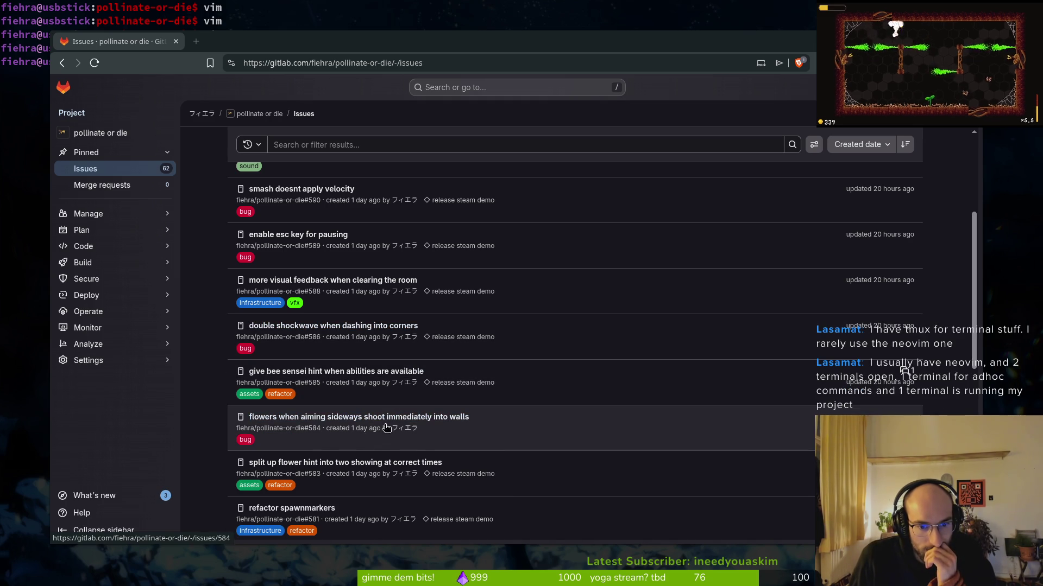
scroll(319, 426, down, 1)
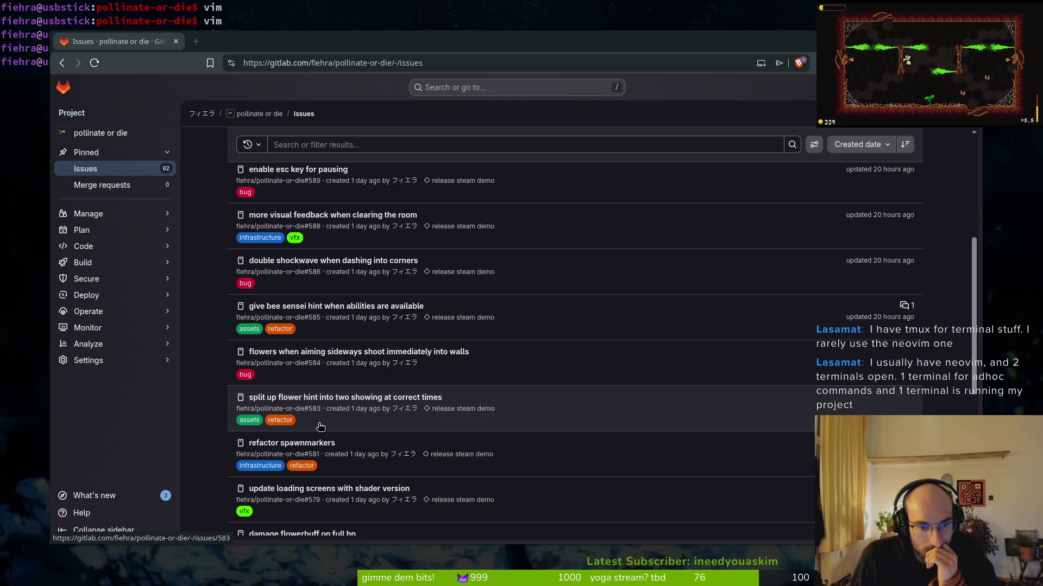
click(337, 399)
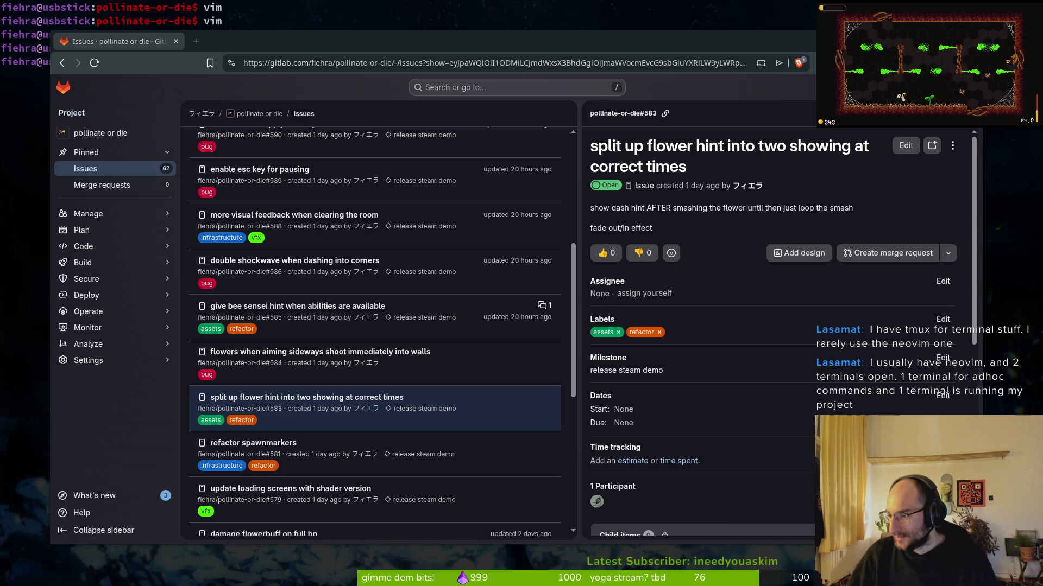
key(alt+Tab)
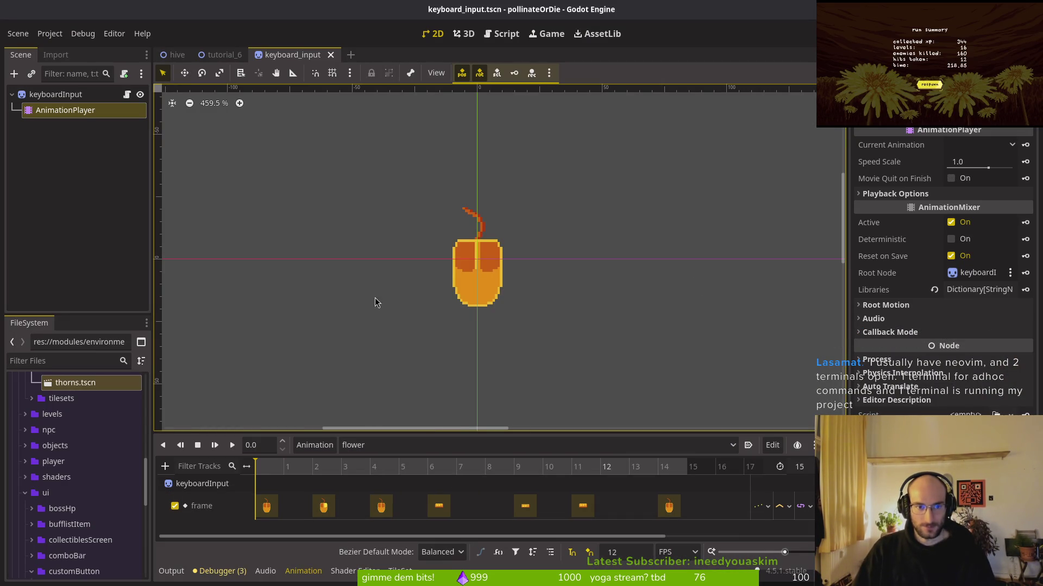
Step: Open hint.tscn and make flower the current animation on its AnimationPlayer
key(shift+alt+o)
text(hint)
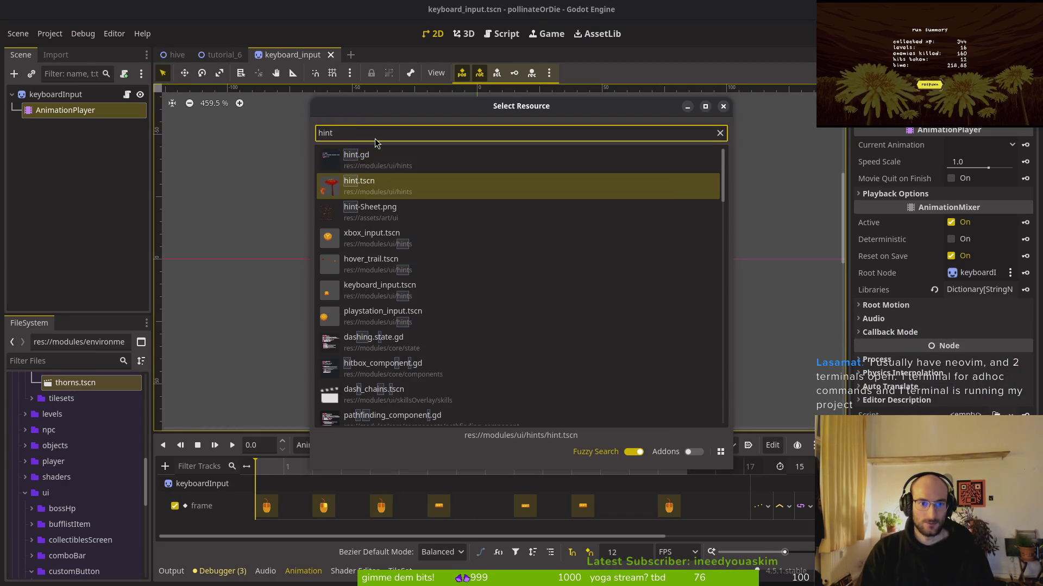
key(Return)
click(54, 109)
click(419, 445)
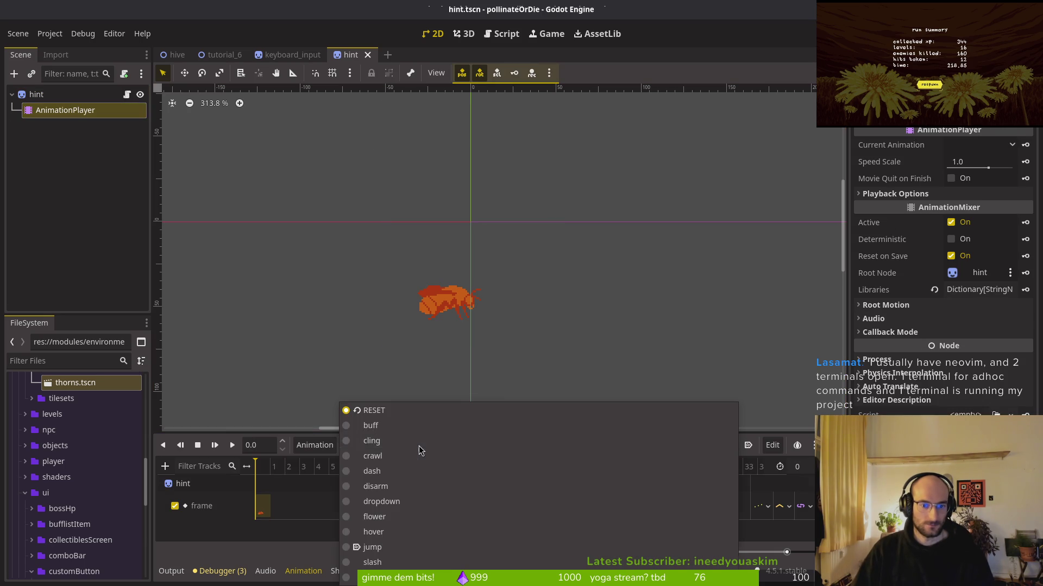
click(410, 521)
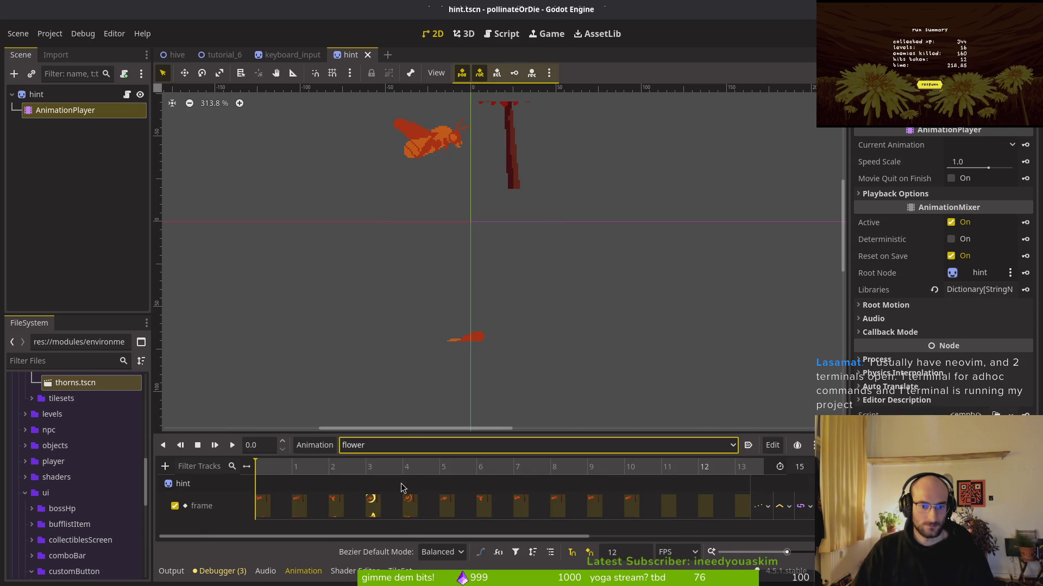
Step: Set the hint sprite to 11 vertical frames and preview the flower animation around frame 5
click(468, 336)
text(11)
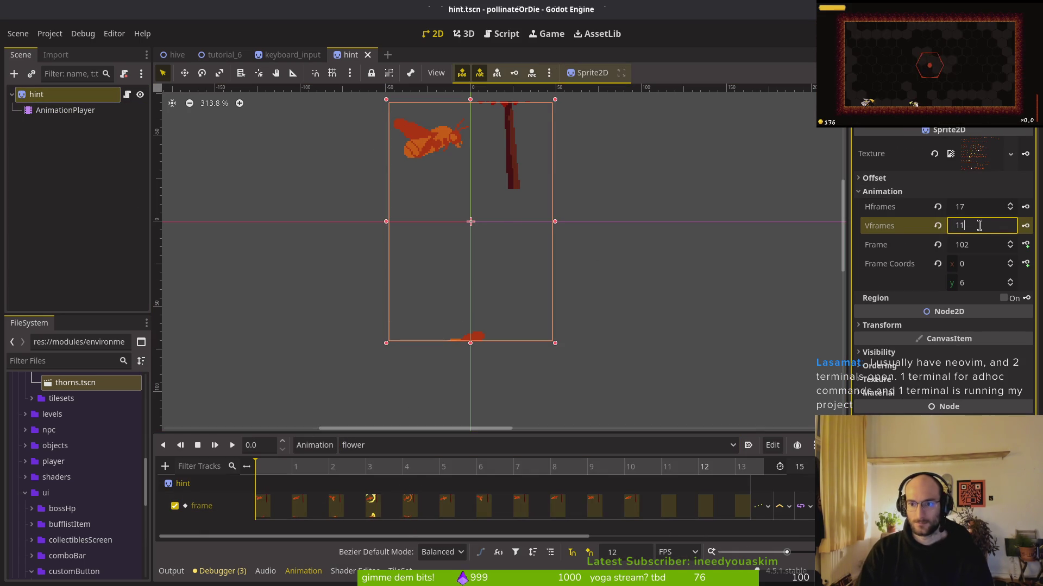
key(Return)
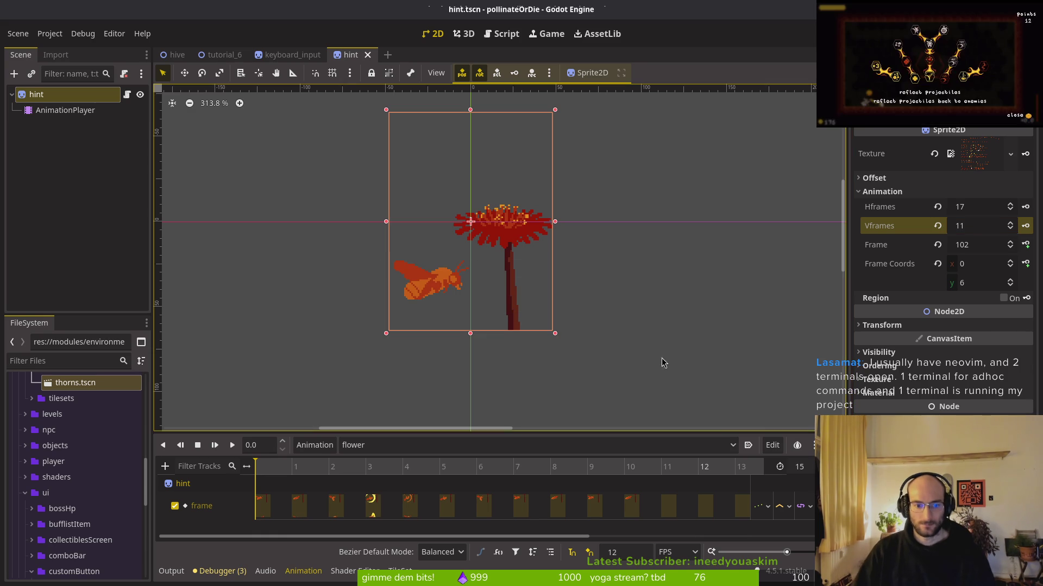
mouse_move(356, 471)
mouse_down()
mouse_move(290, 471)
mouse_move(650, 488)
mouse_move(630, 491)
mouse_up()
scroll(543, 502, right, 3)
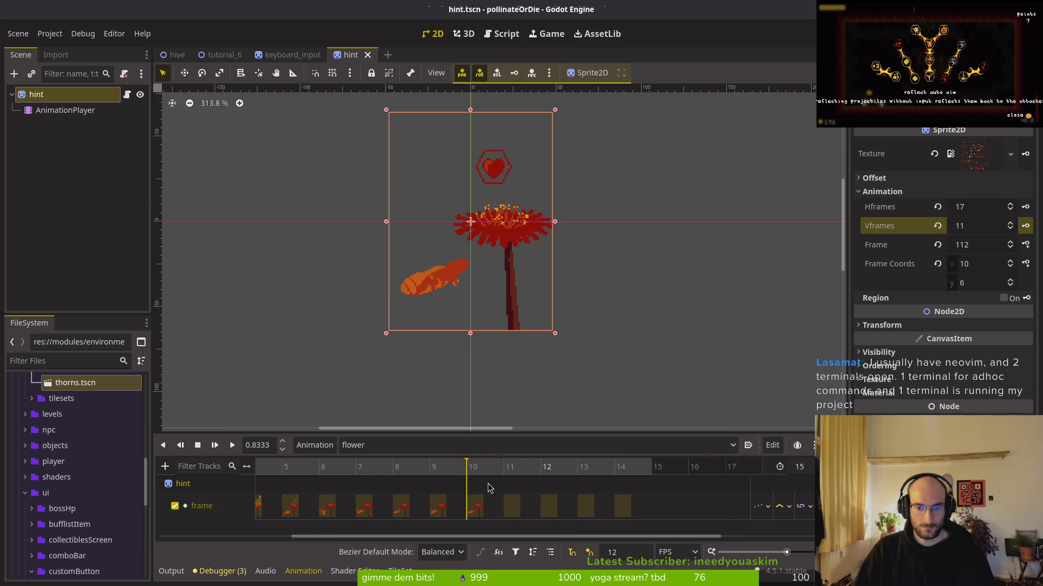
Step: Delete the empty trailing keys, cut the flower animation length to 11, and save the scene
click(494, 506)
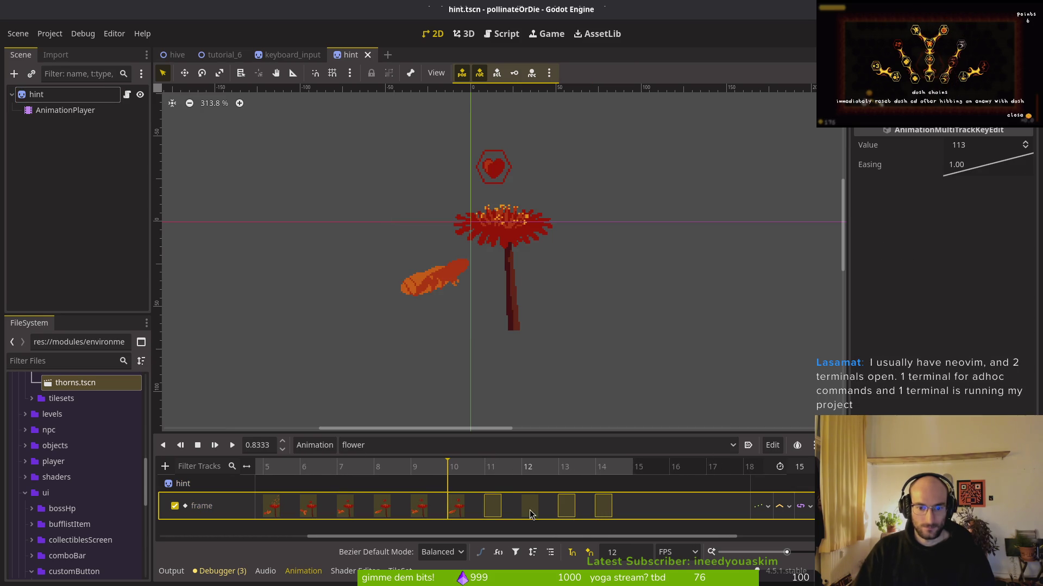
key(Delete)
click(807, 470)
text(11)
key(Return)
key(ctrl+s)
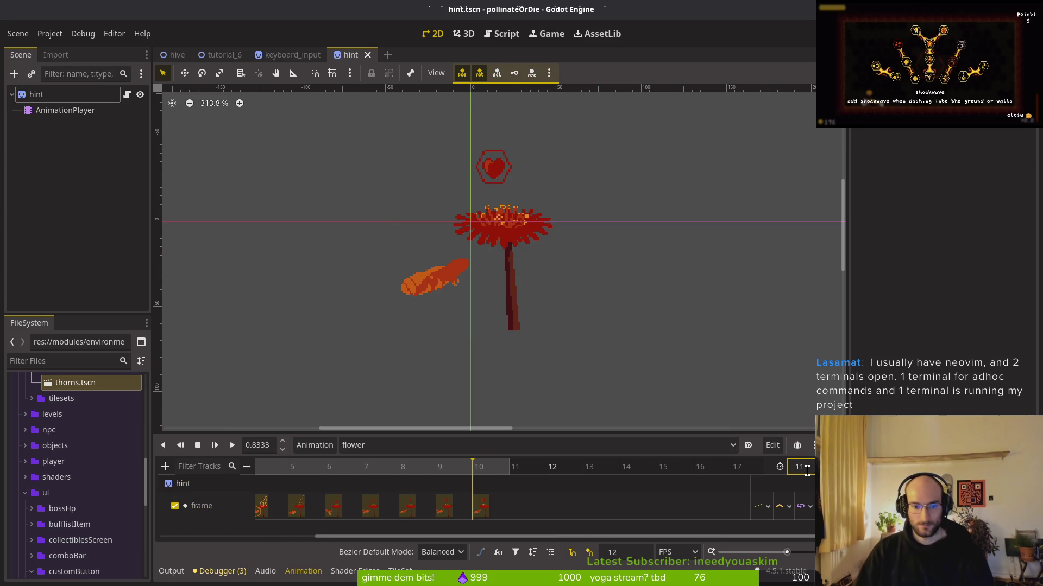
key(shift+d)
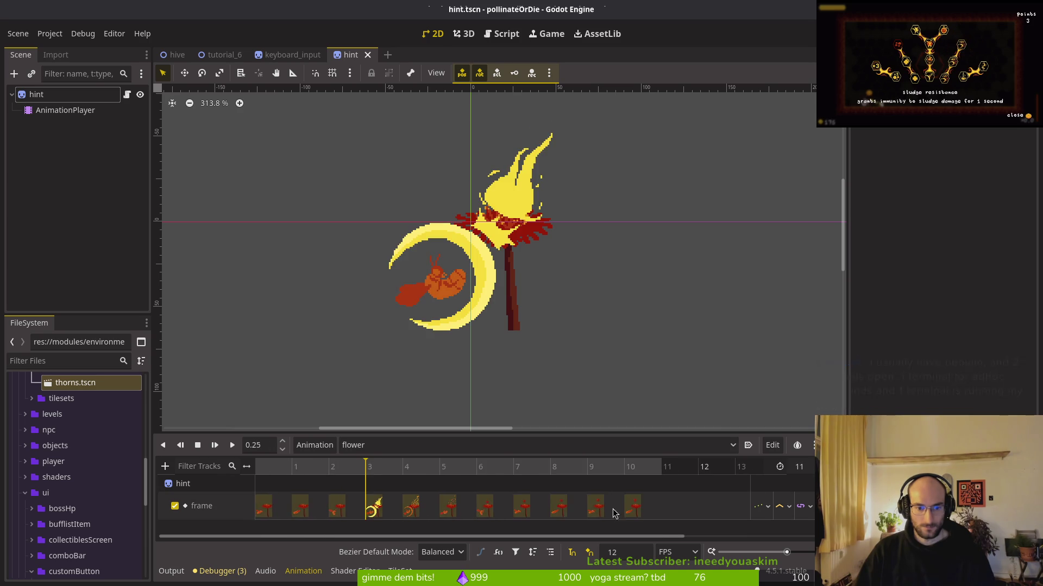
key(ctrl+s)
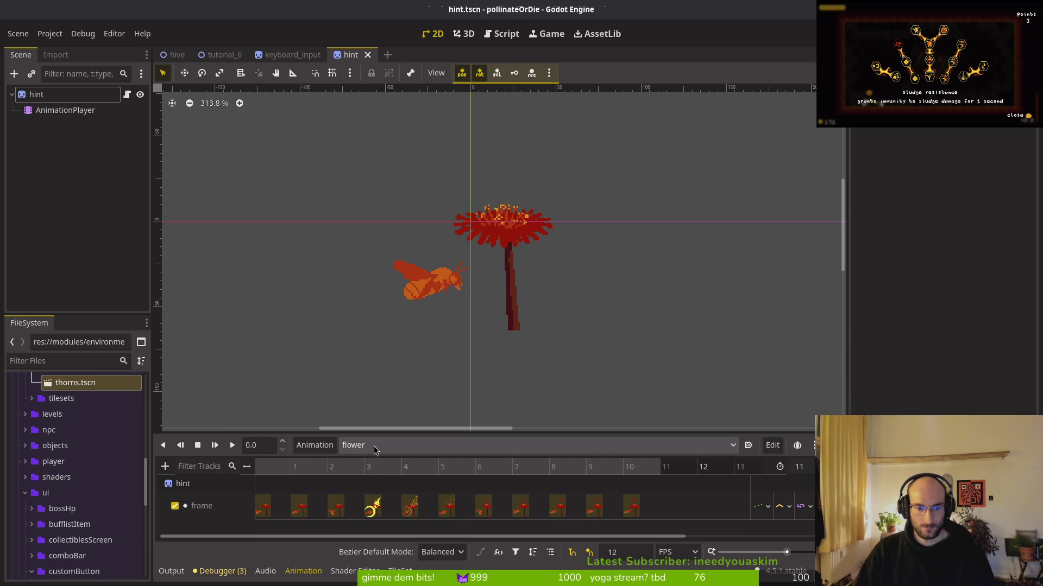
click(312, 445)
Step: Create a new animation named collectBuff in the hint scene
click(317, 462)
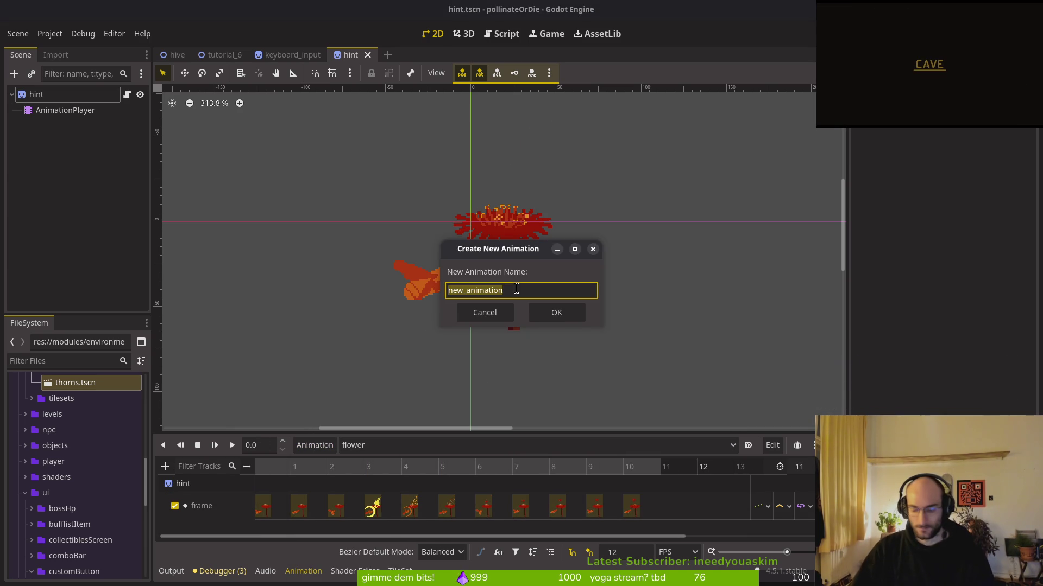
text(collectBuff)
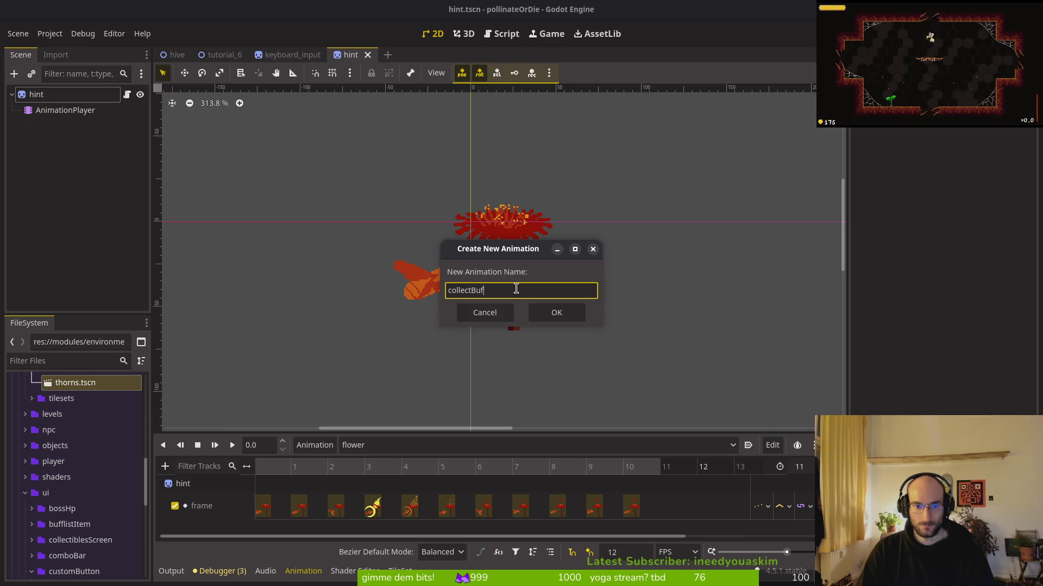
key(Return)
Step: Set the hint sprite's frame row to 10 and key its successive frames on a new Frame track
click(36, 94)
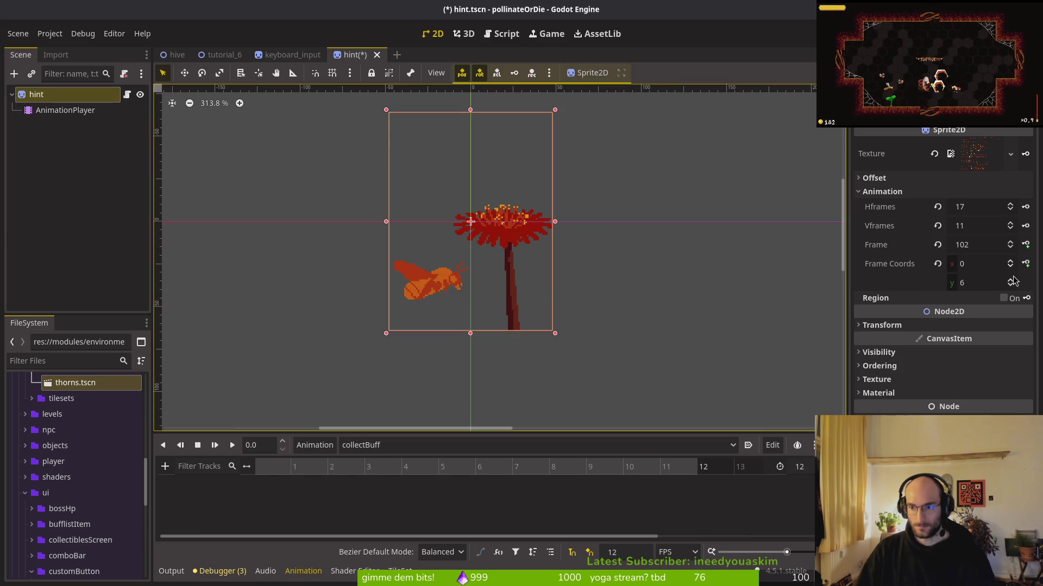
click(1011, 281)
click(1011, 281)
click(1011, 282)
click(1011, 281)
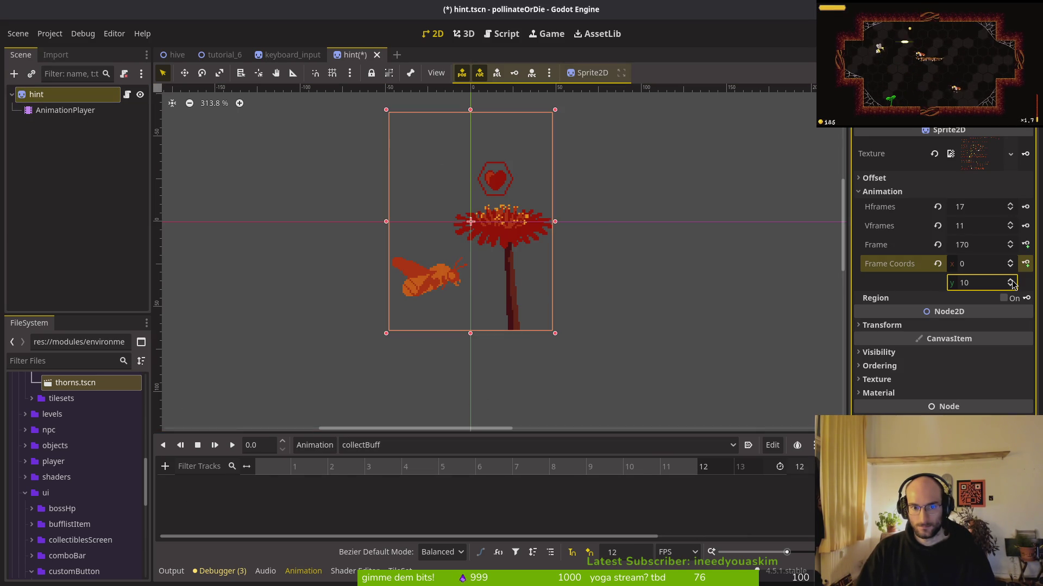
click(1025, 245)
click(563, 329)
click(1026, 246)
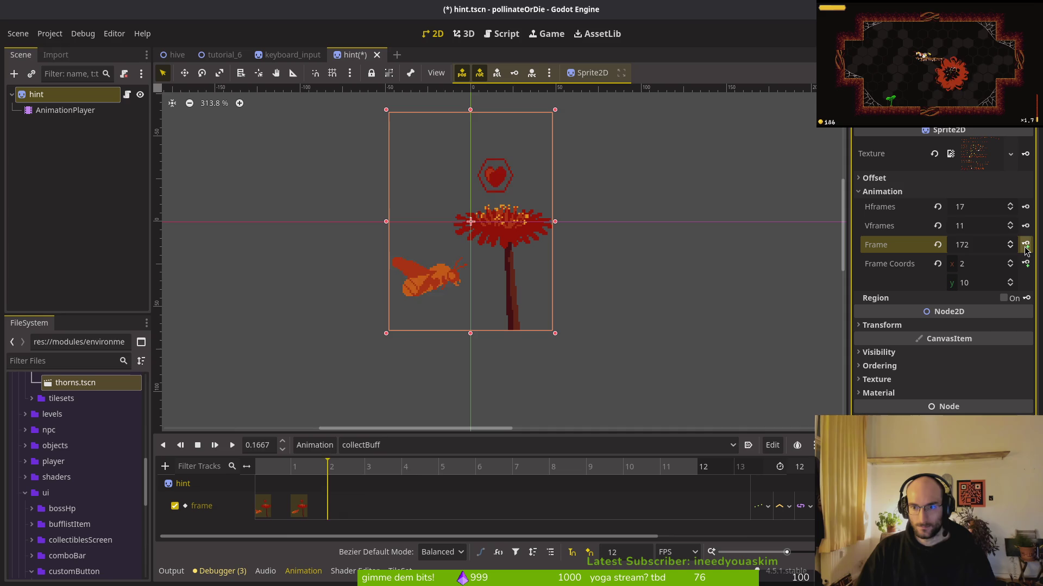
click(1025, 246)
click(1025, 246)
click(1025, 245)
click(1025, 245)
click(1026, 246)
click(1025, 246)
click(1025, 245)
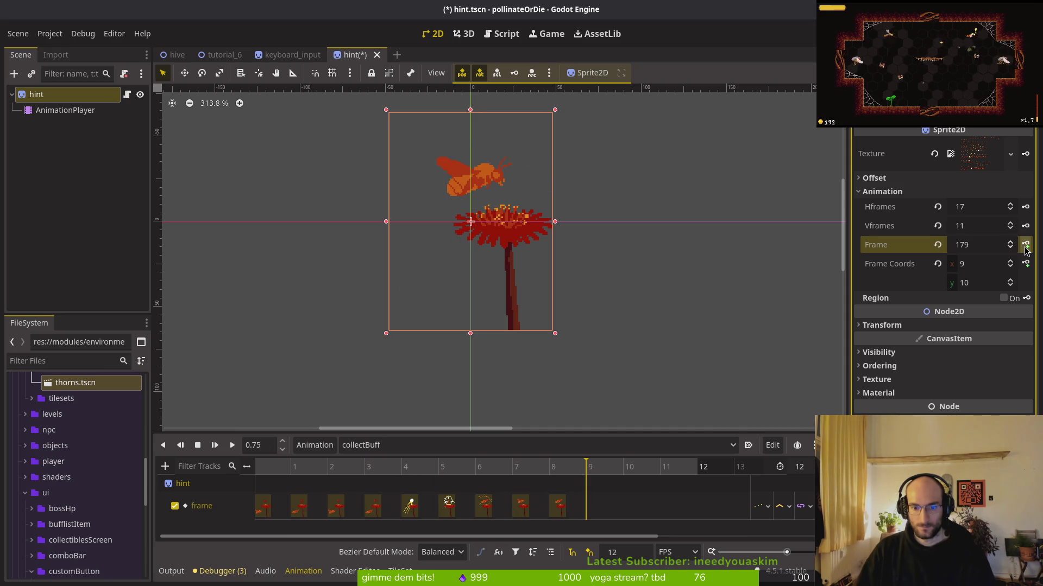
click(1026, 245)
Step: Set the collectBuff length to 10, save the hint scene, and play the animation
double_click(800, 467)
text(10)
key(Return)
key(ctrl+s)
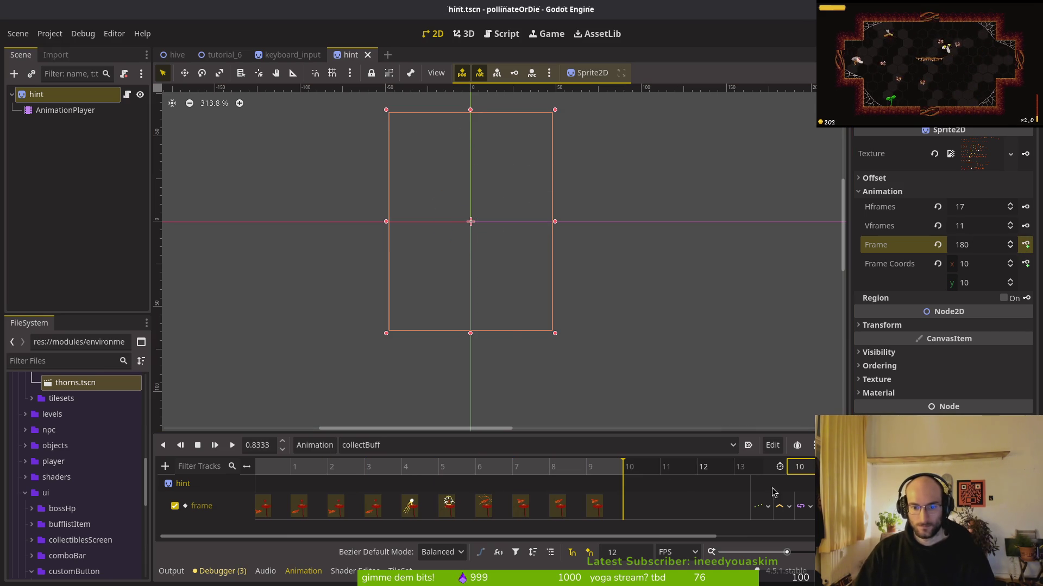
click(232, 447)
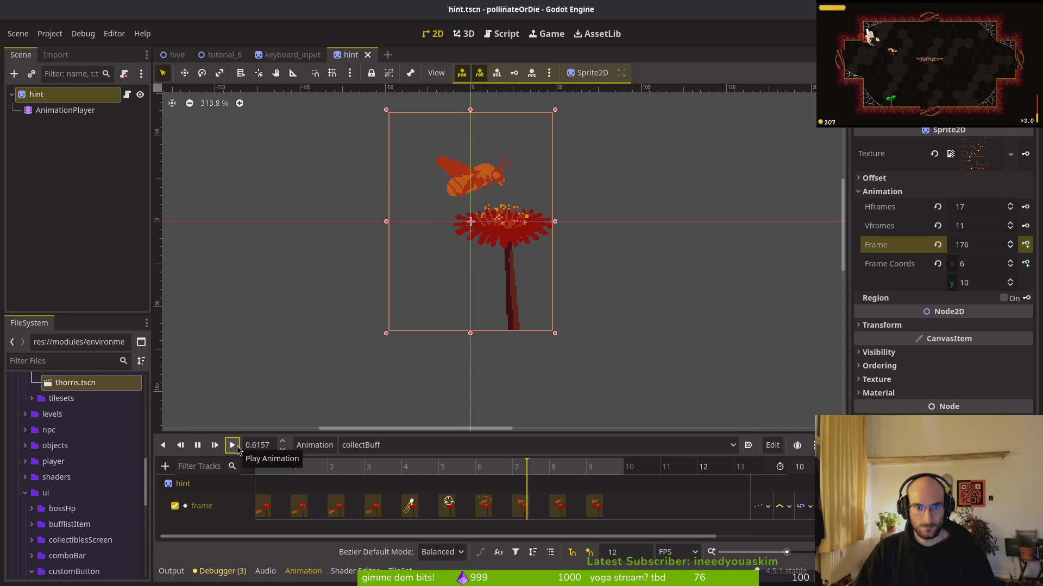
Step: Compare playback of the flower and collectBuff animations, then move to the keyboard_input scene
click(396, 445)
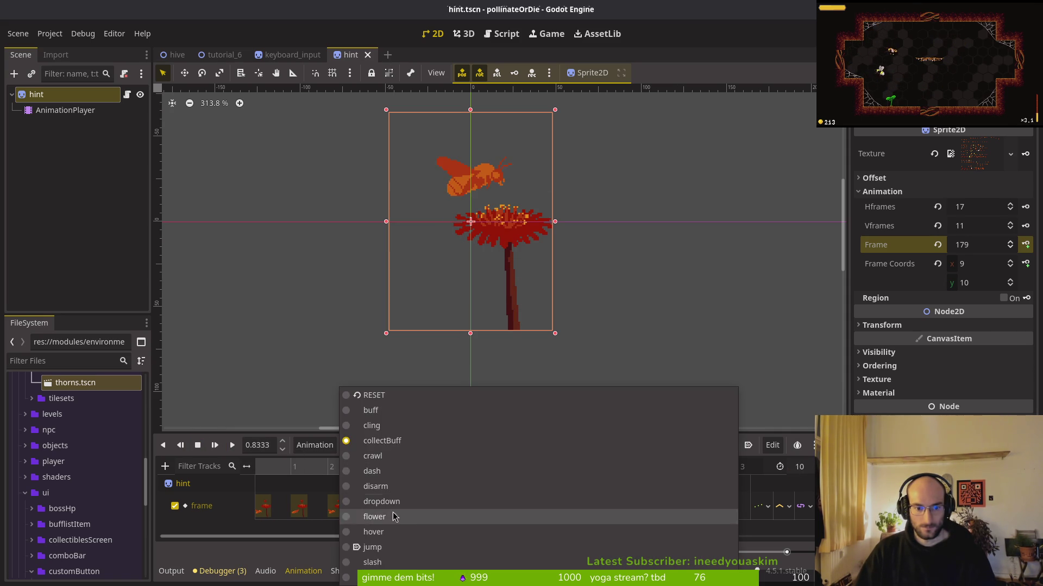
click(375, 517)
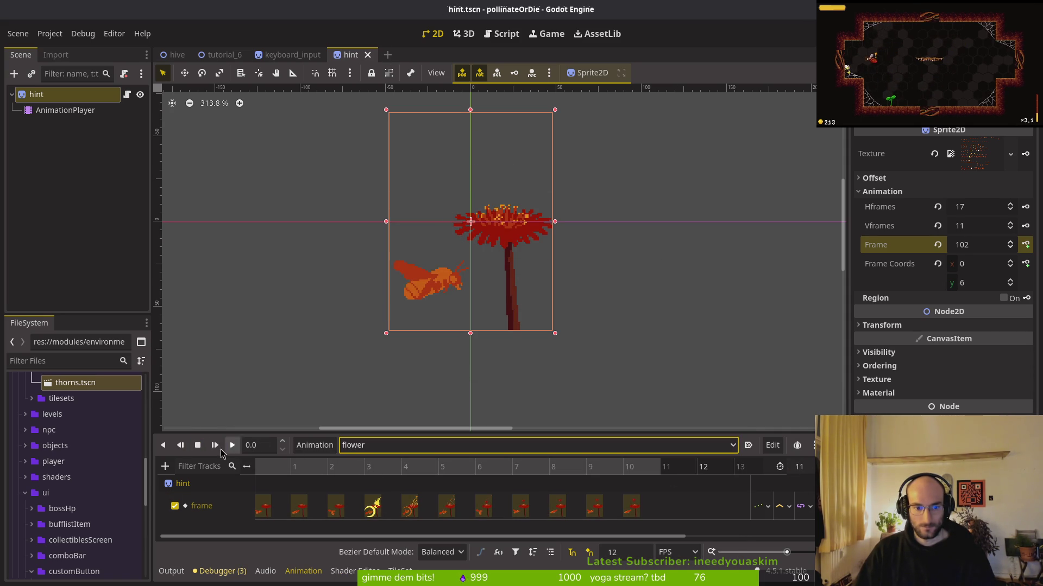
click(232, 445)
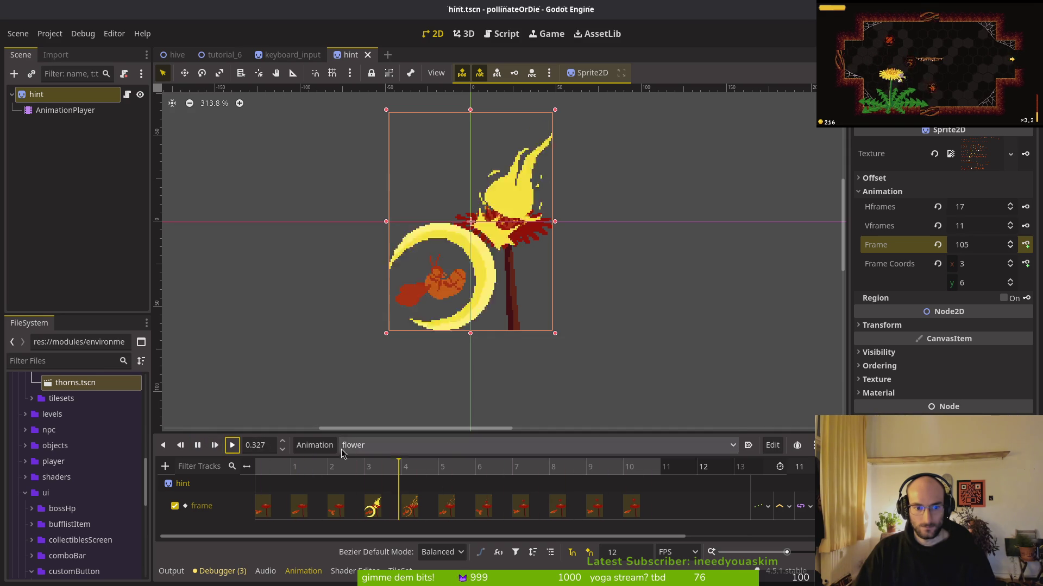
click(369, 447)
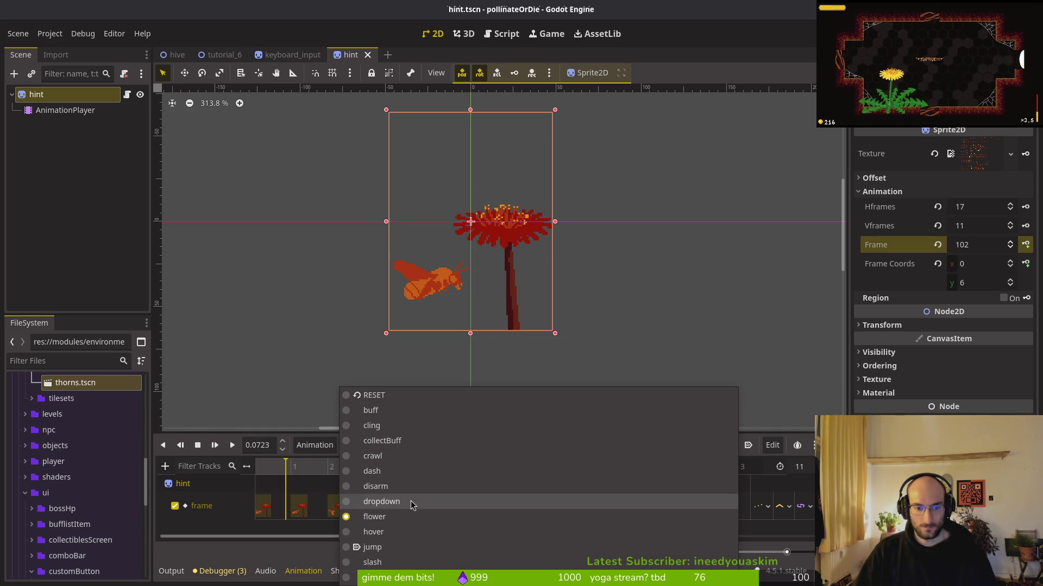
click(394, 440)
click(232, 445)
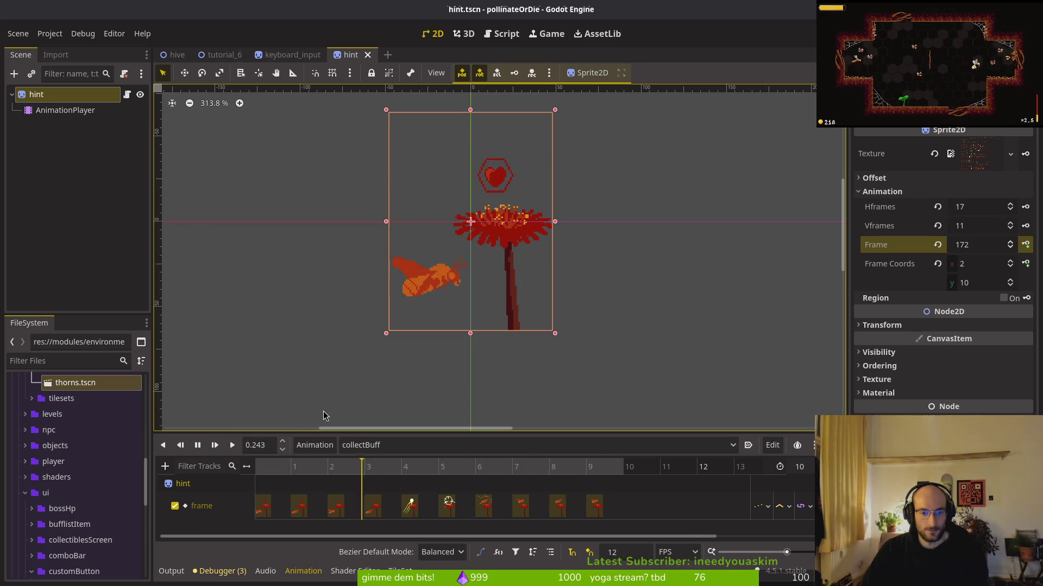
key(s)
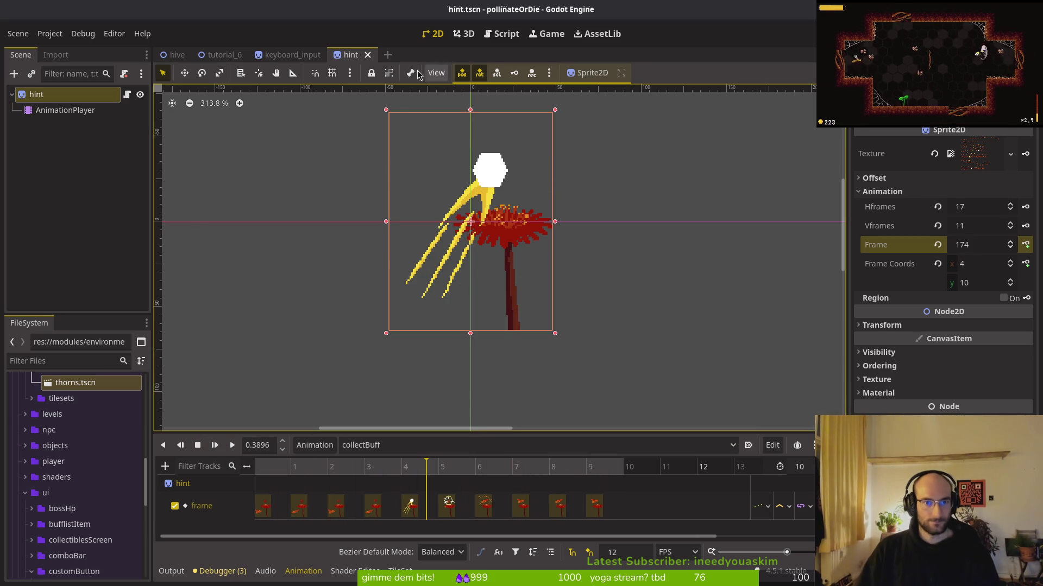
click(292, 55)
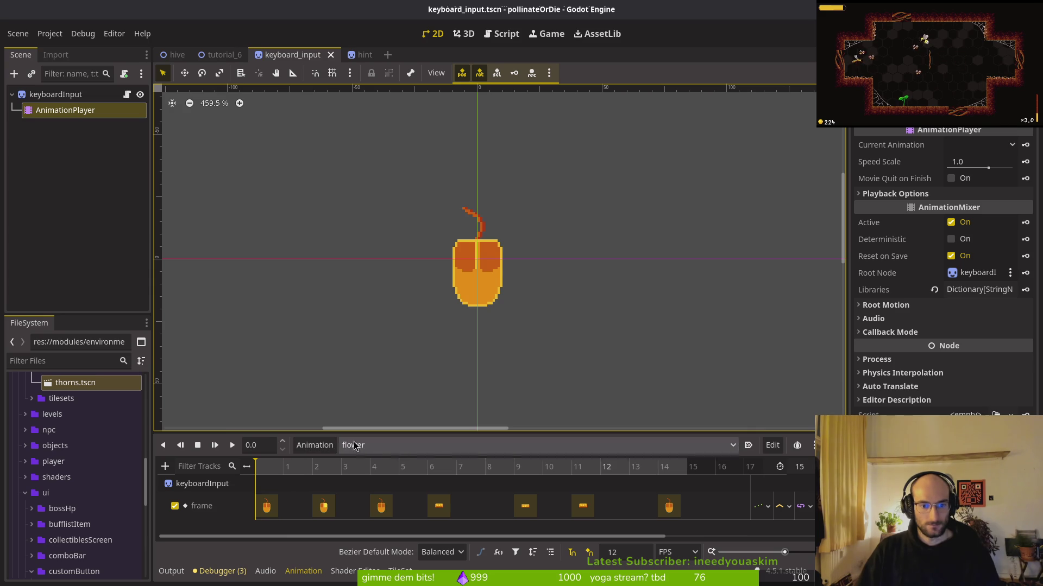
Step: In the hint scene, select the flower animation and scrub it to frame 3
click(363, 55)
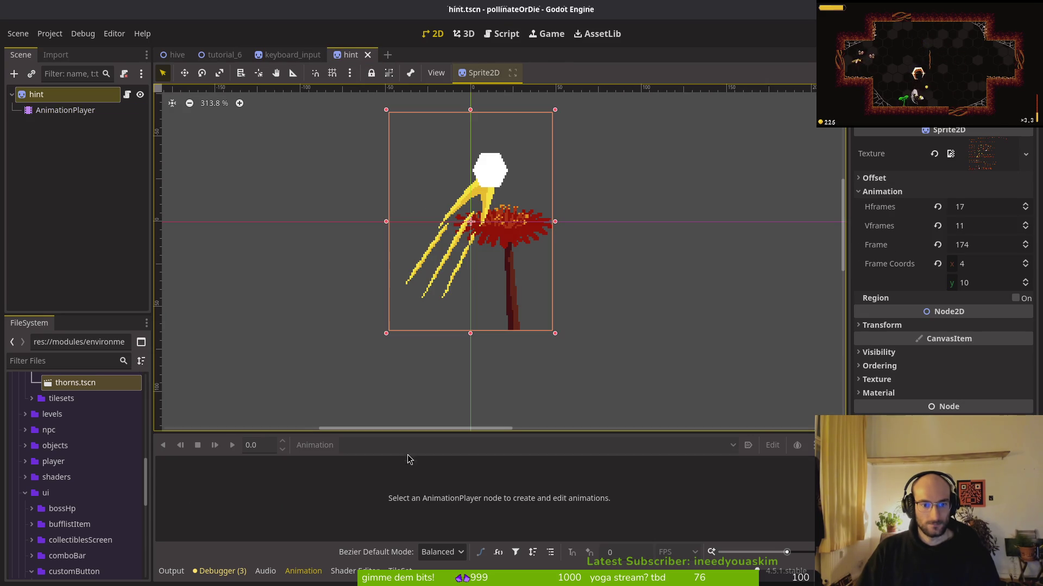
click(65, 110)
click(381, 445)
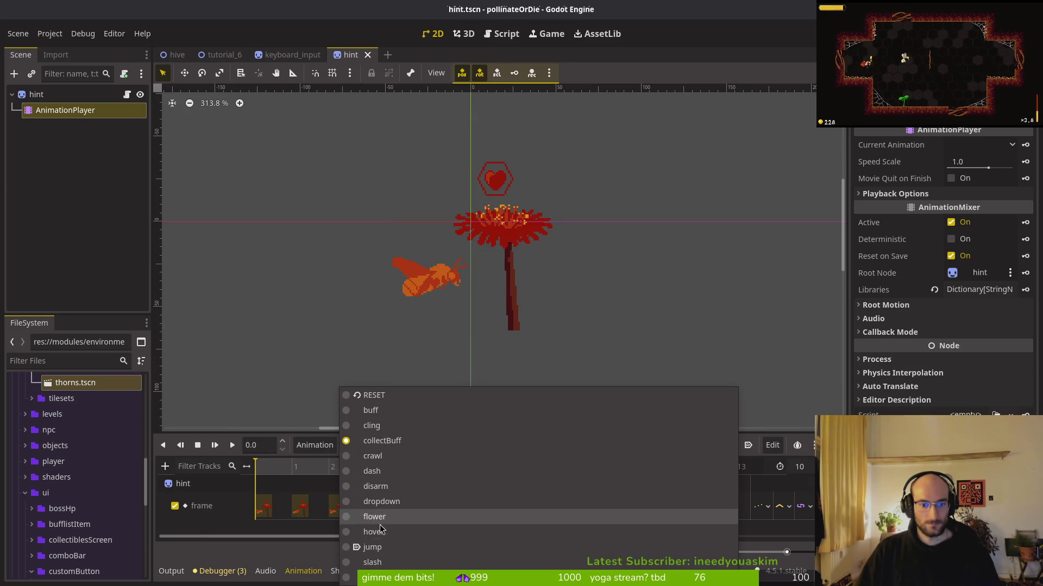
click(374, 516)
mouse_move(305, 475)
mouse_down()
mouse_move(365, 475)
mouse_move(283, 481)
mouse_up()
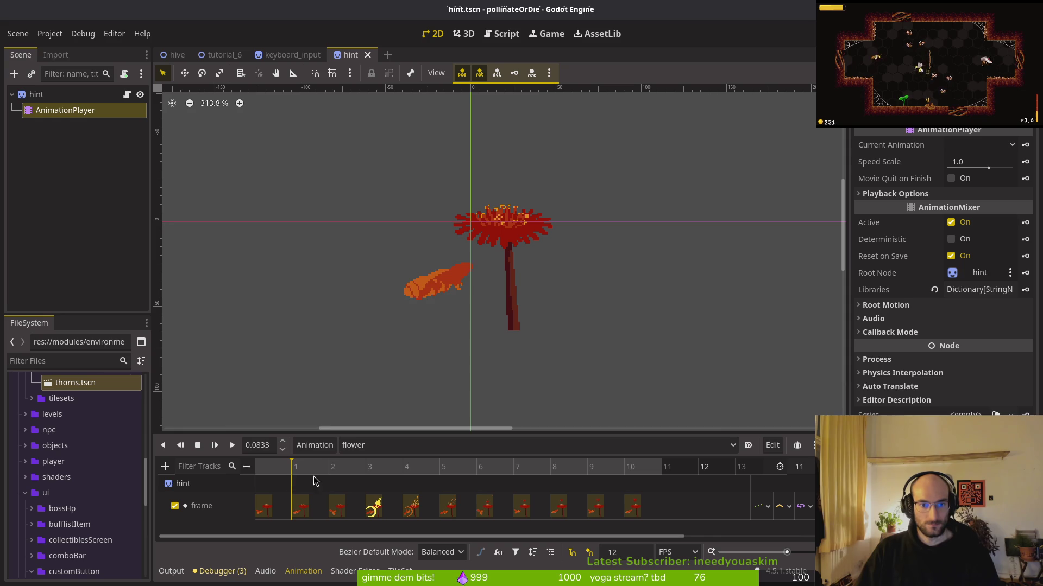
Step: In keyboard_input, delete the flower keys at frames 6, 9, 11 and 14 and set length 12
click(291, 55)
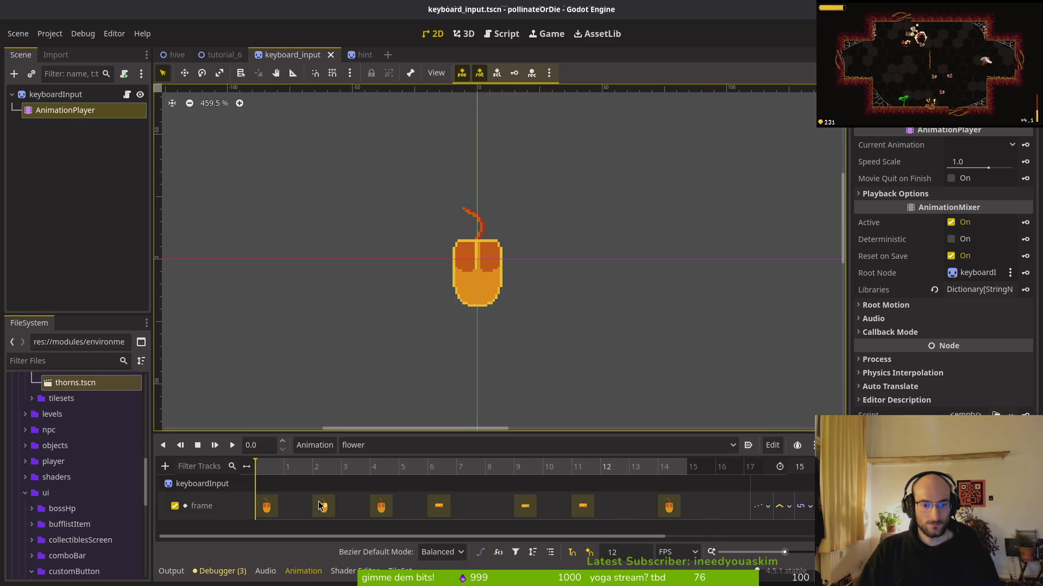
drag(341, 475, 441, 478)
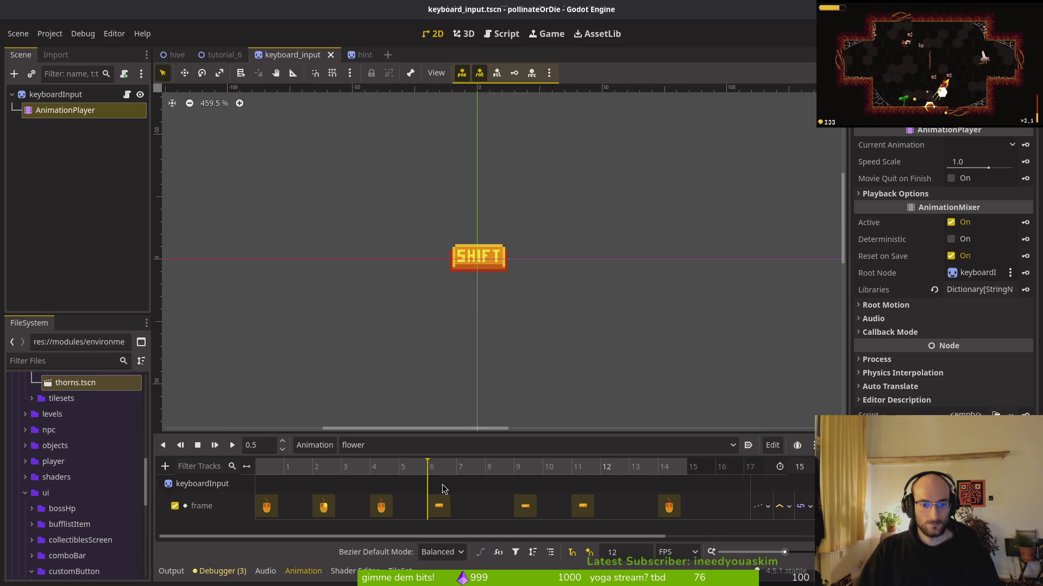
click(439, 506)
shift+click(534, 507)
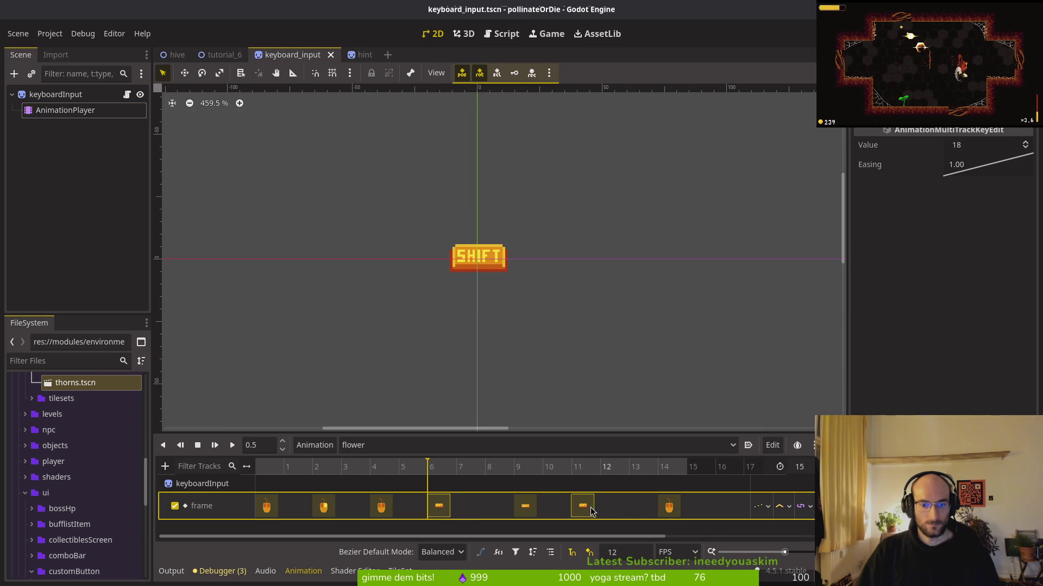
shift+click(584, 507)
shift+click(672, 508)
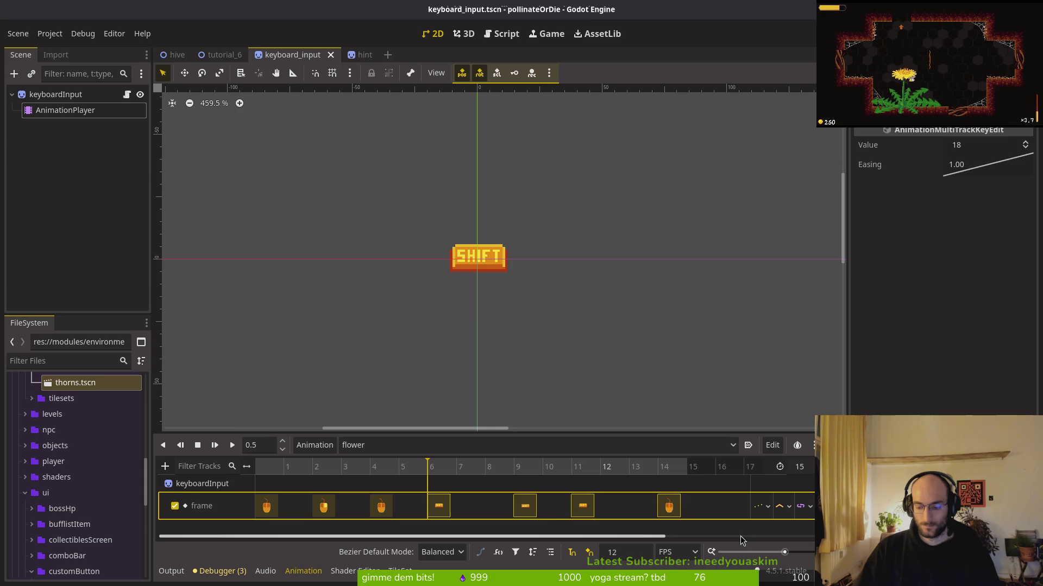
key(Delete)
click(812, 468)
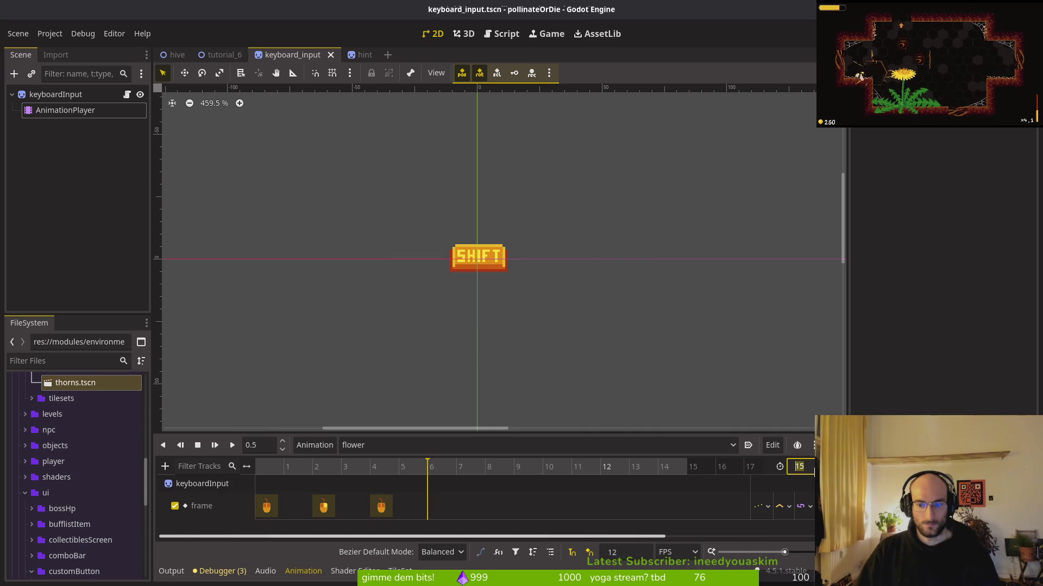
text(12)
key(Return)
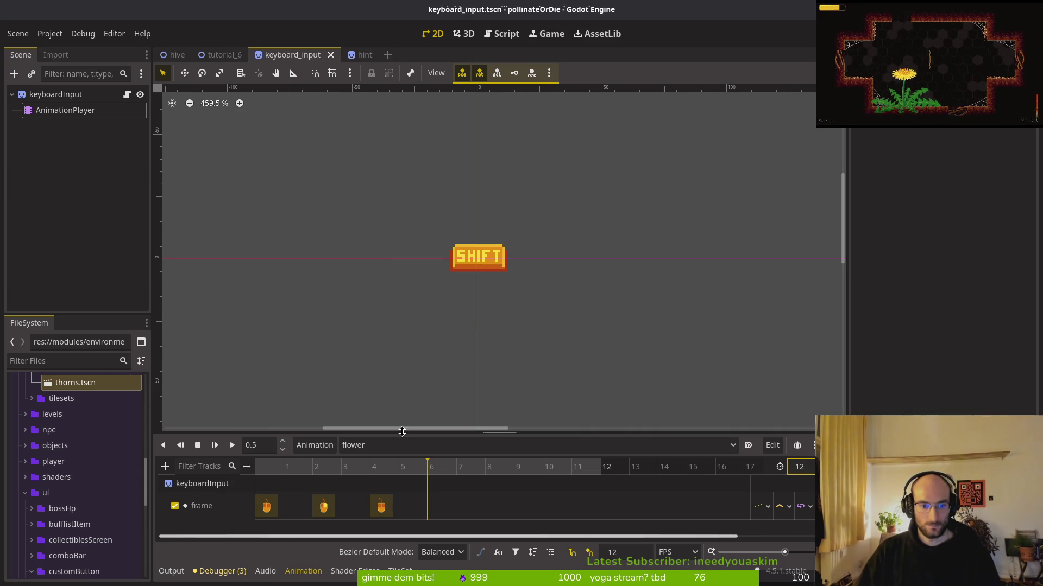
Step: Correct the keyboard_input flower animation length to 11 and play it
click(361, 55)
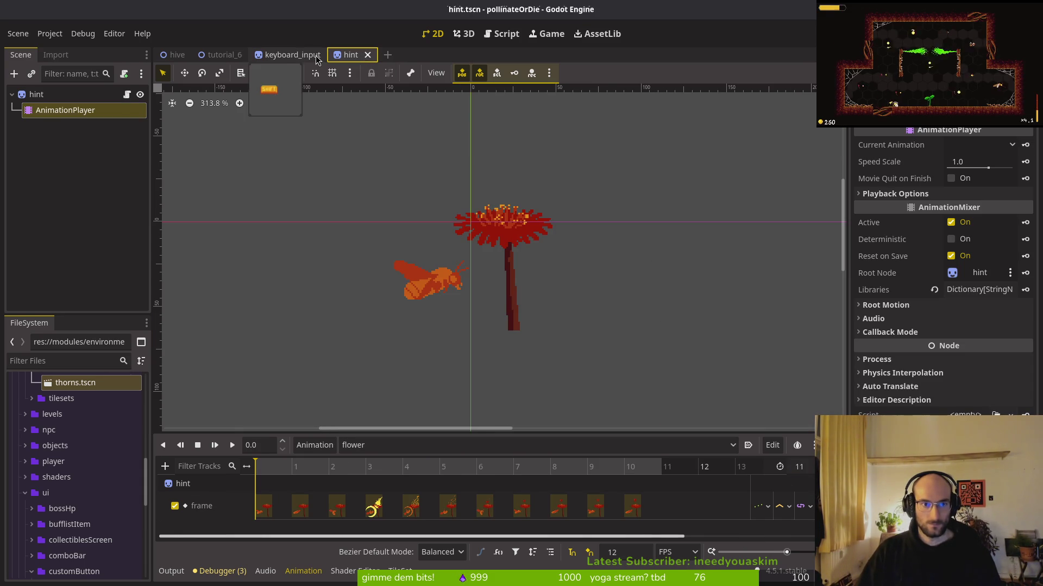
click(318, 56)
click(65, 110)
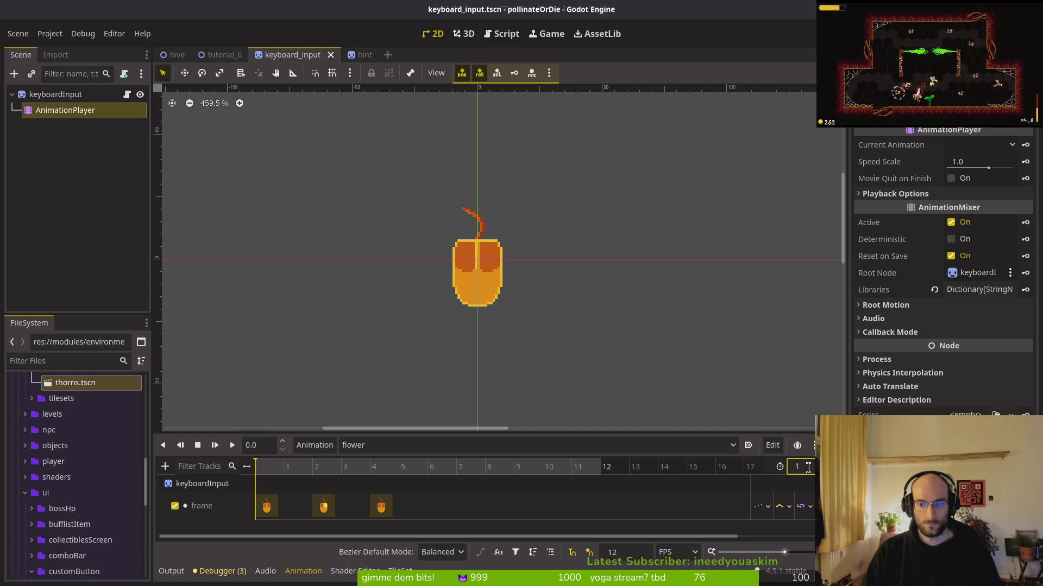
text(1)
key(Return)
click(231, 450)
Step: Show the hint scene's collectBuff animation, scrub it to frame 3, and return to keyboard_input
mouse_move(356, 51)
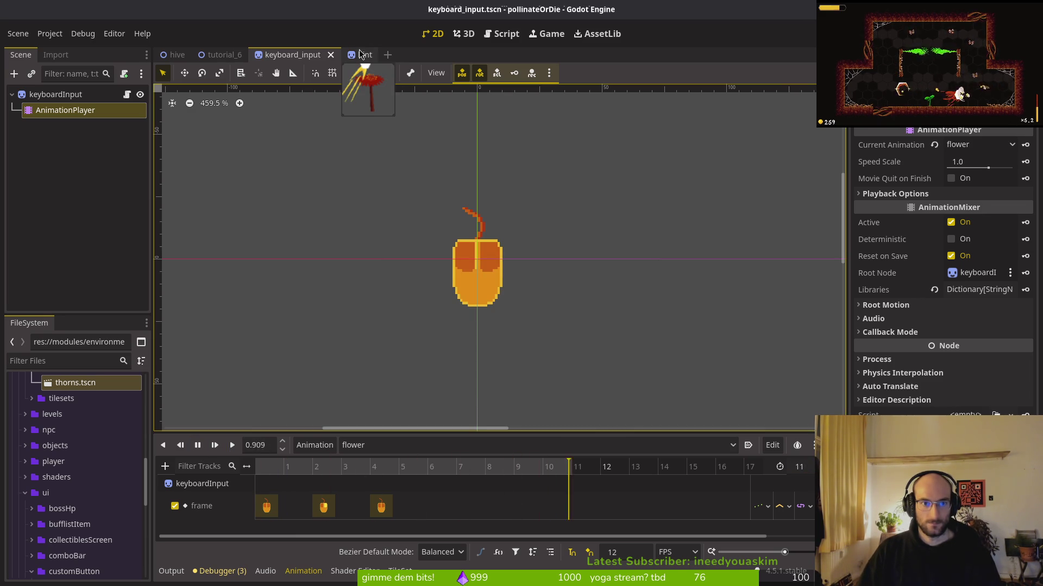
key(ctrl+shift+alt+o)
key(Escape)
click(431, 338)
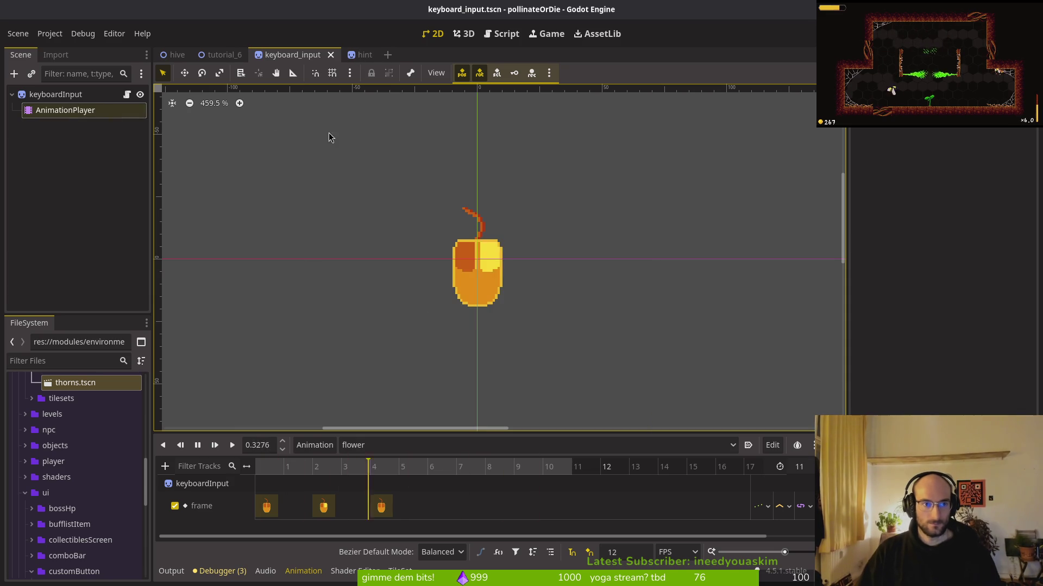
click(361, 54)
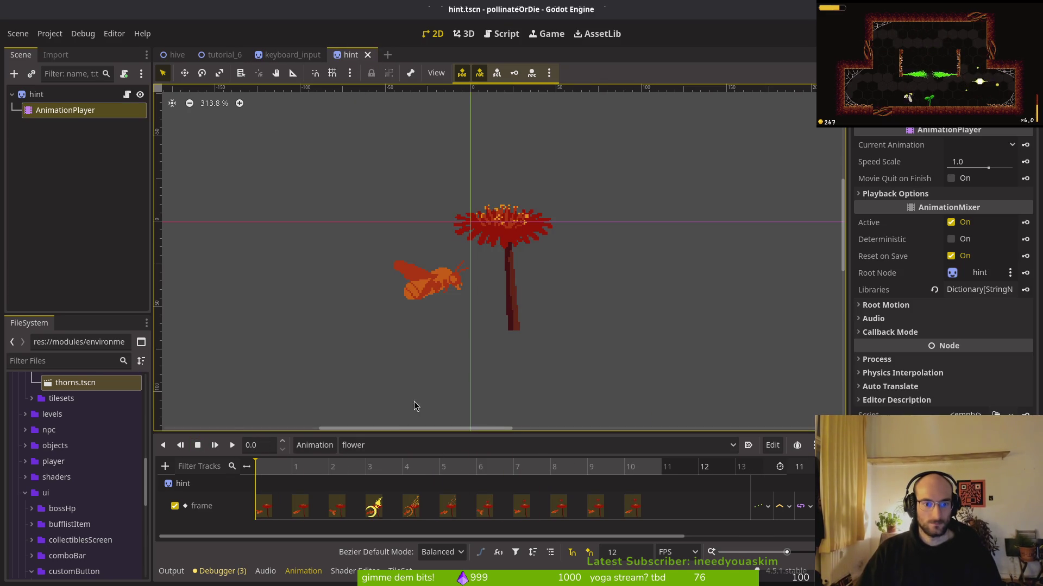
click(361, 445)
click(404, 447)
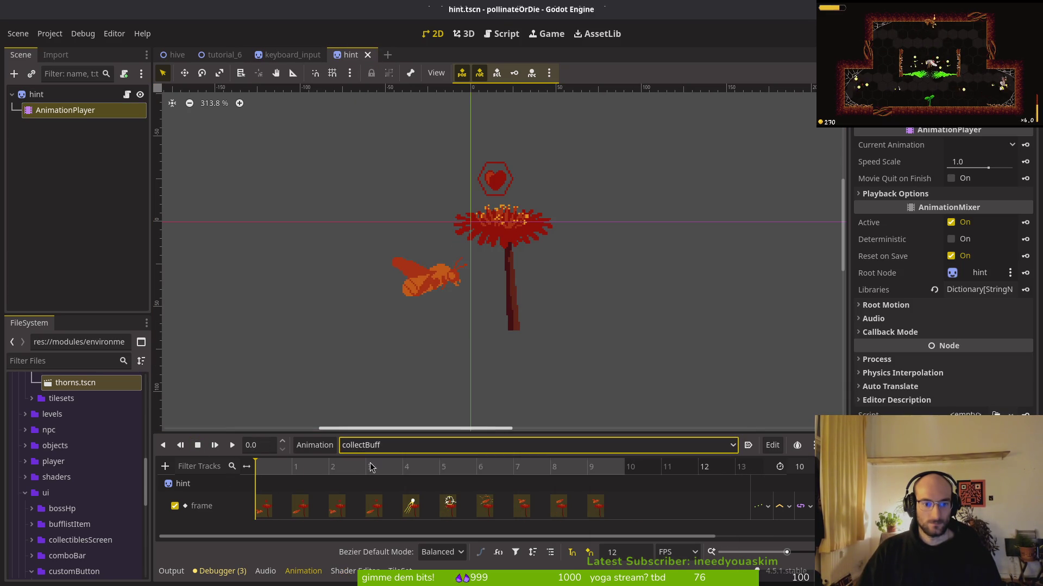
drag(291, 468, 405, 472)
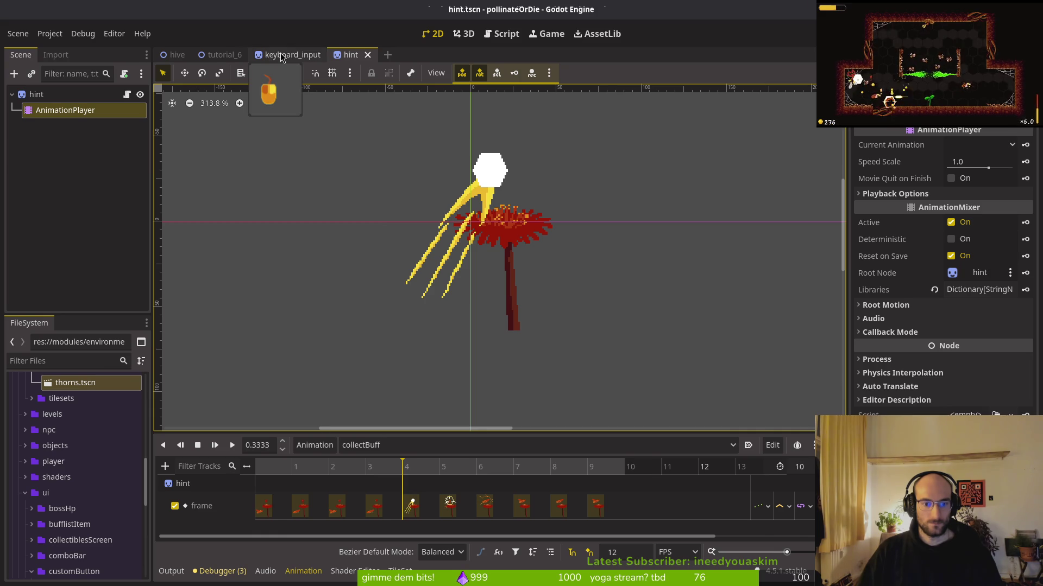
click(266, 55)
click(314, 445)
Step: Create a collectBuff animation in keyboard_input with length 10 and save the scene
click(325, 461)
text(collectBug)
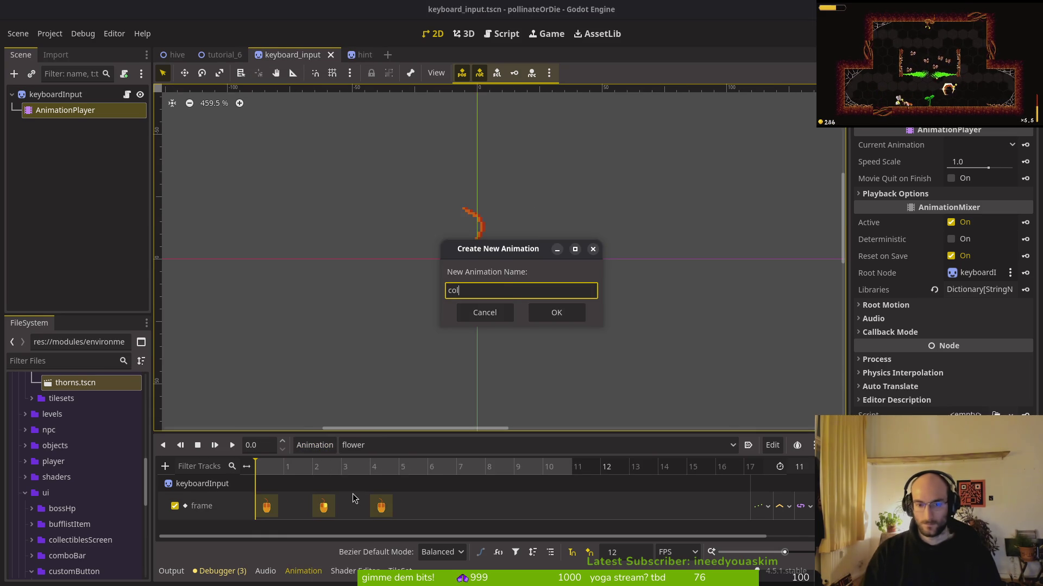
key(BackSpace)
text(ff)
key(Return)
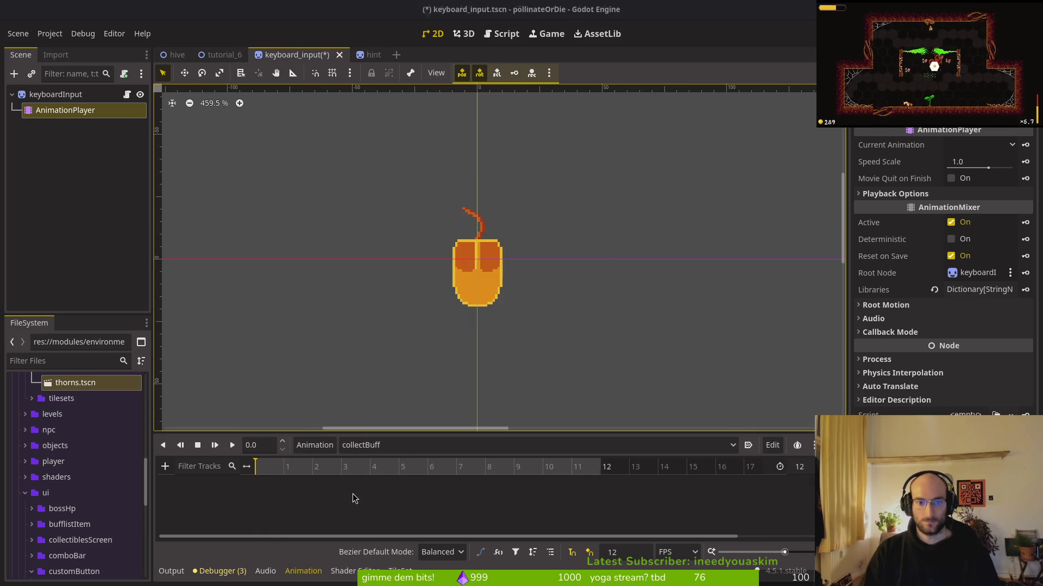
click(373, 55)
click(296, 55)
click(809, 467)
text(10)
key(Return)
key(ctrl+s)
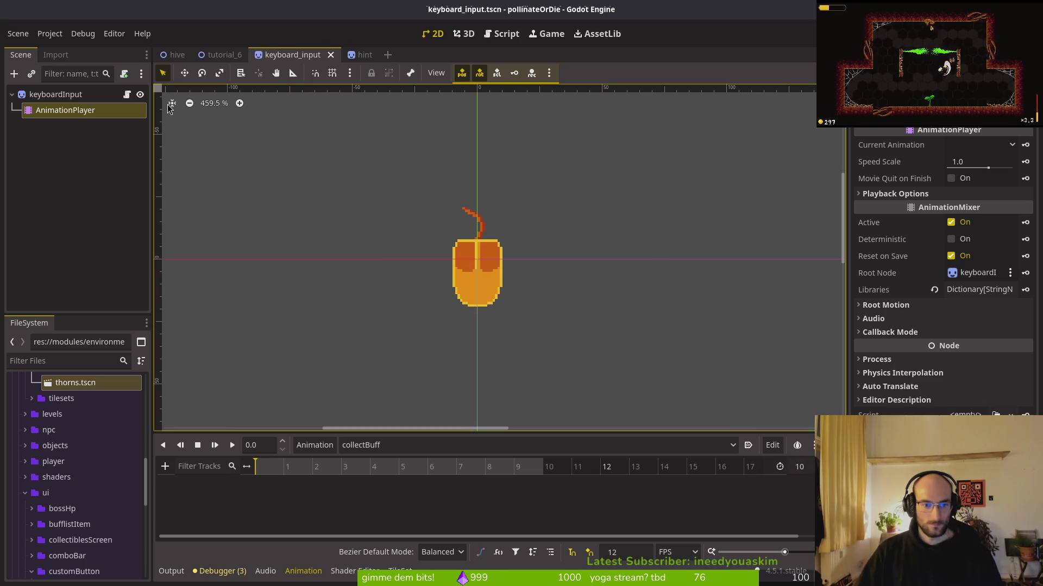
Step: Key the keyboardInput sprite's SHIFT frames, including frame 19, into collectBuff and save
click(56, 95)
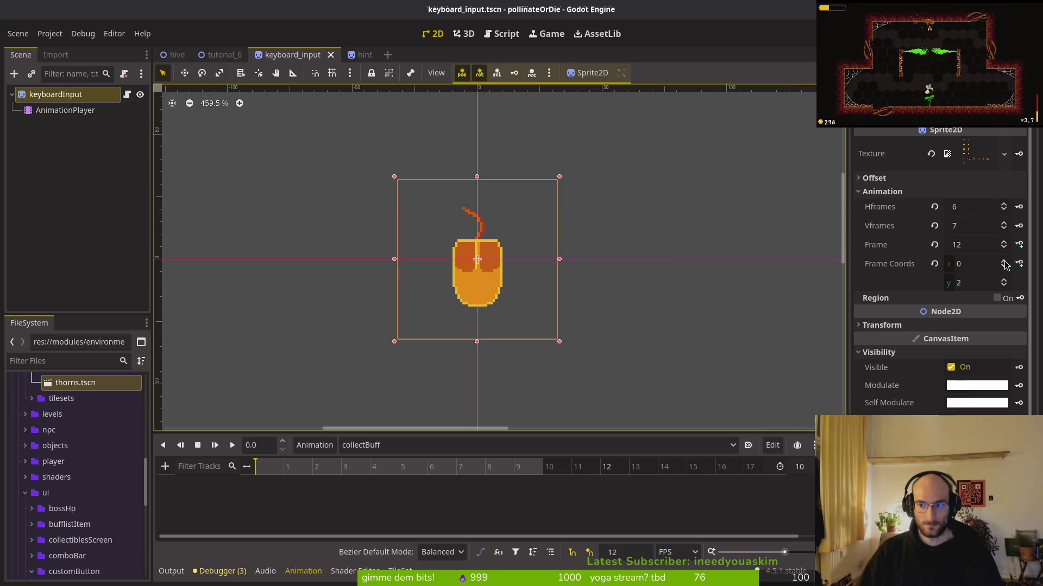
click(1004, 280)
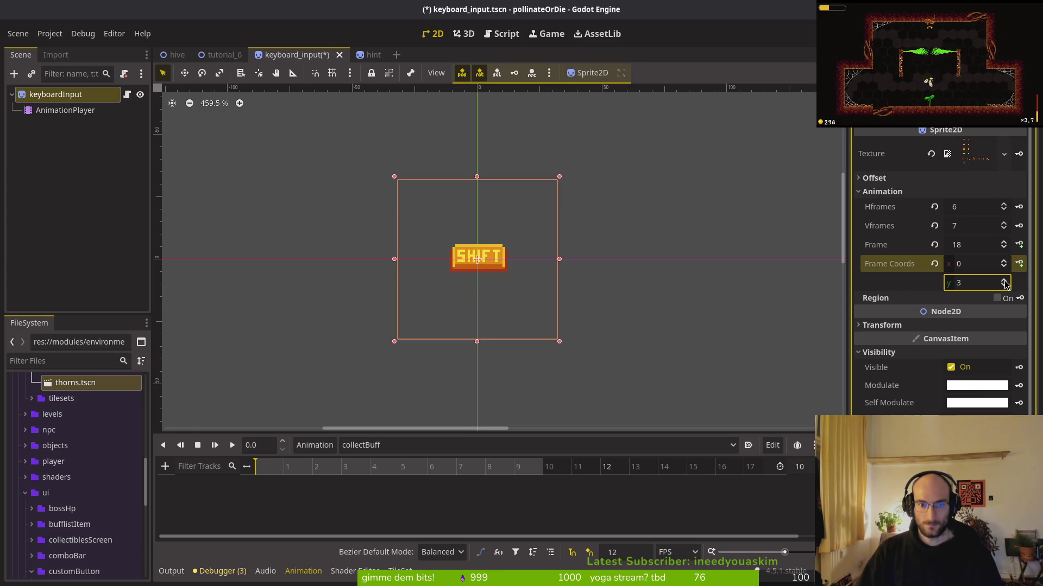
click(1004, 280)
click(1005, 286)
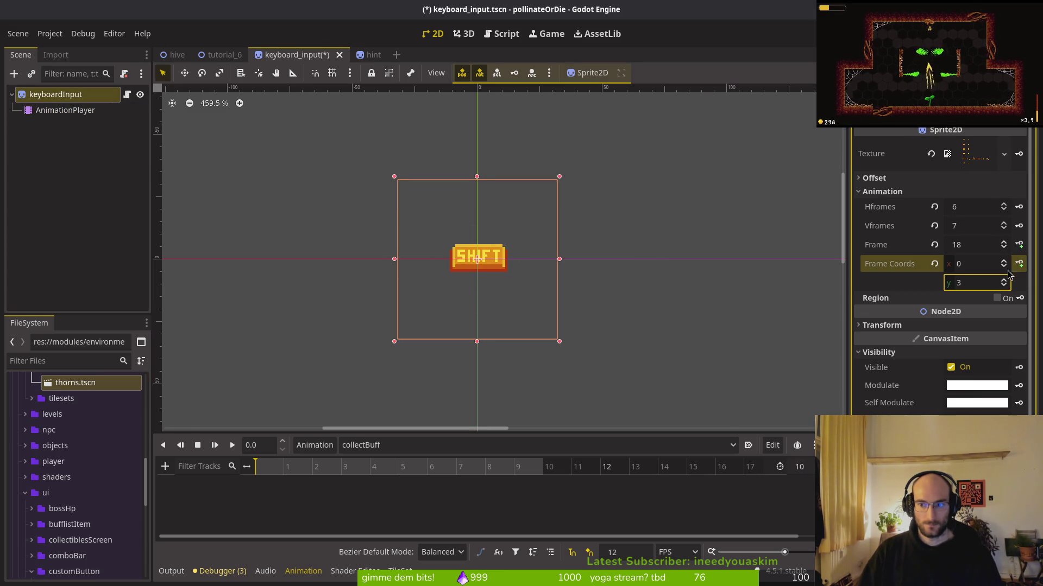
click(1019, 244)
key(Return)
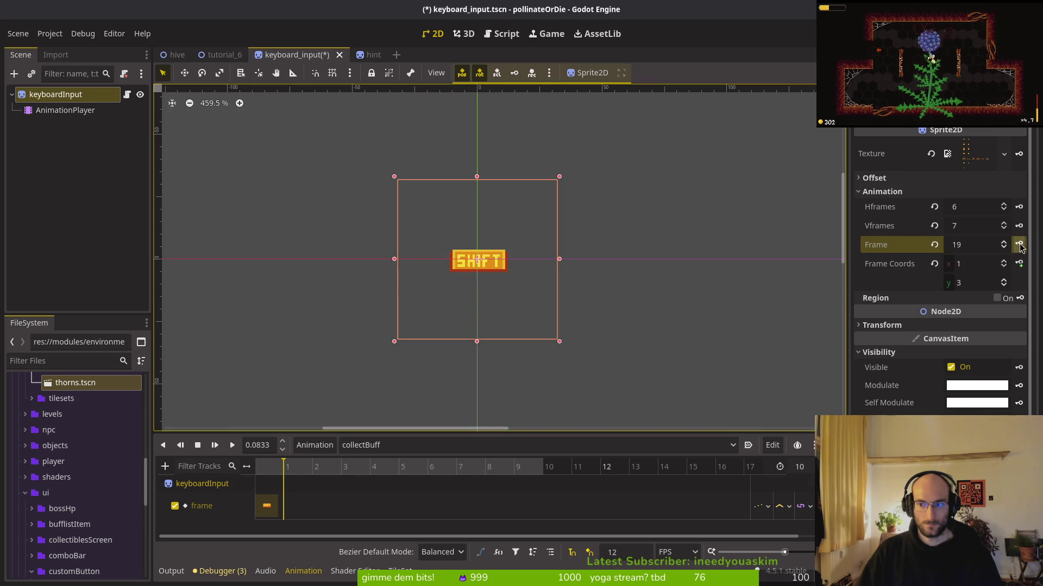
click(1019, 244)
key(ctrl+s)
mouse_move(296, 506)
mouse_down()
mouse_move(410, 508)
mouse_move(267, 506)
mouse_move(429, 510)
mouse_up()
key(ctrl+s)
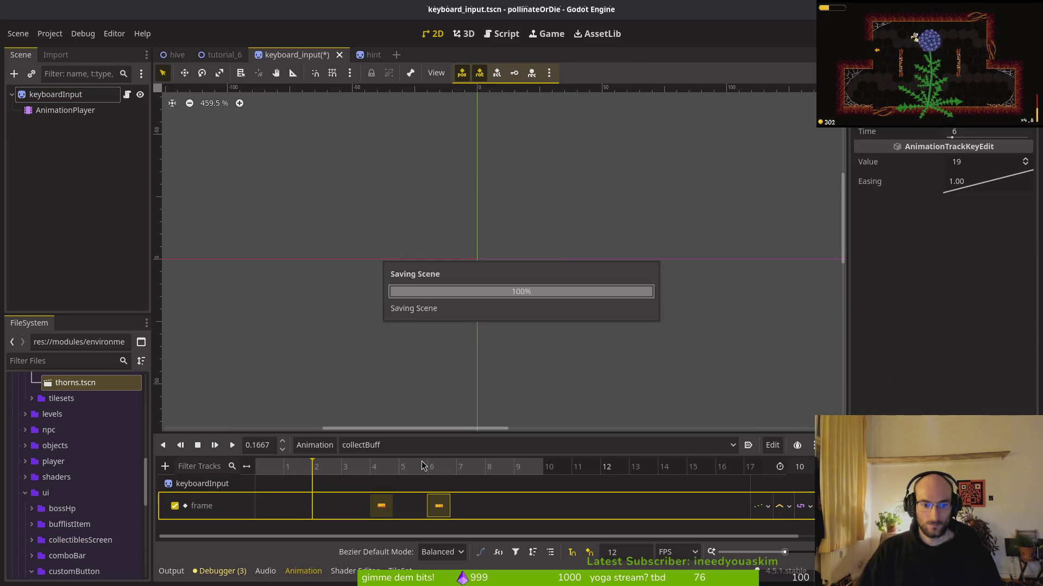
Step: Preview collectBuff repeatedly and try repositioning its two keys before undoing the change
click(232, 445)
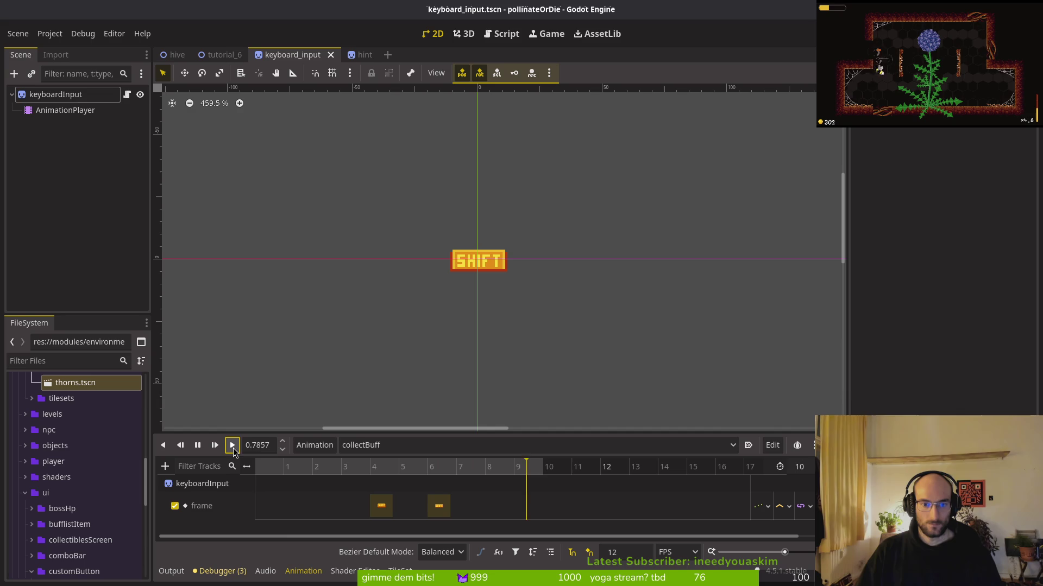
key(ctrl+s)
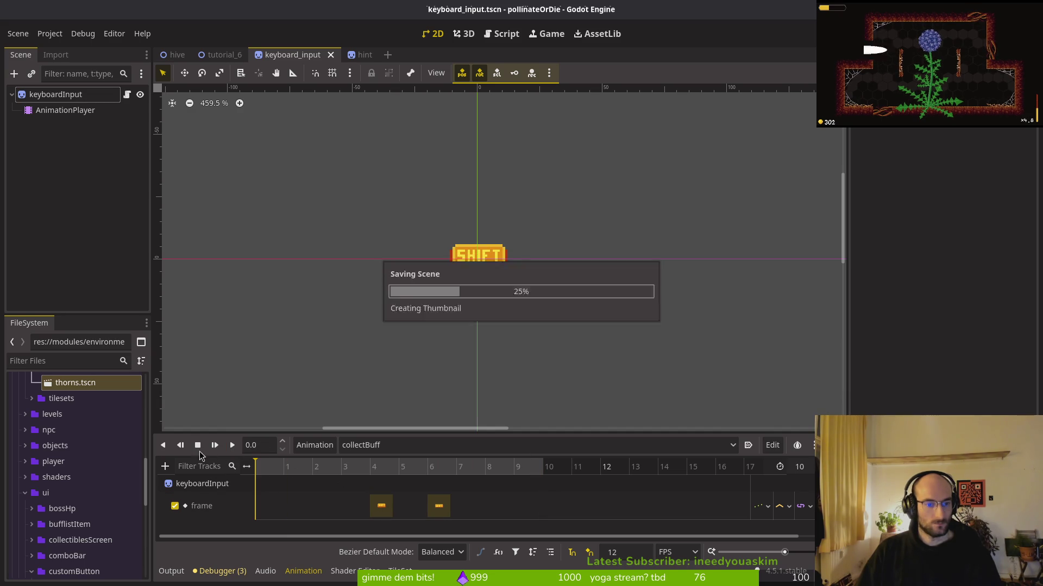
click(233, 446)
click(235, 444)
key(ctrl+s)
click(235, 444)
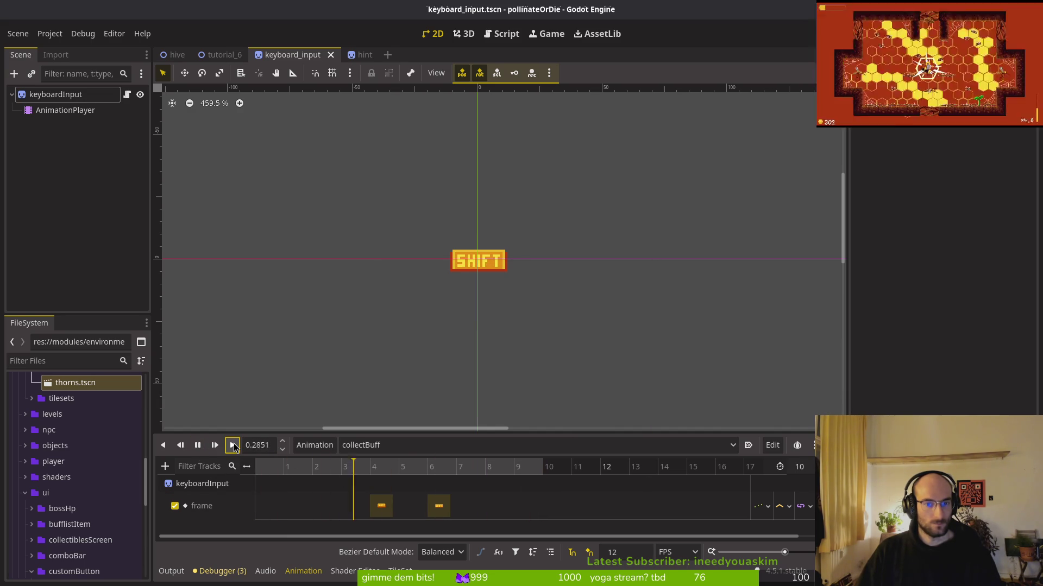
click(235, 445)
click(235, 445)
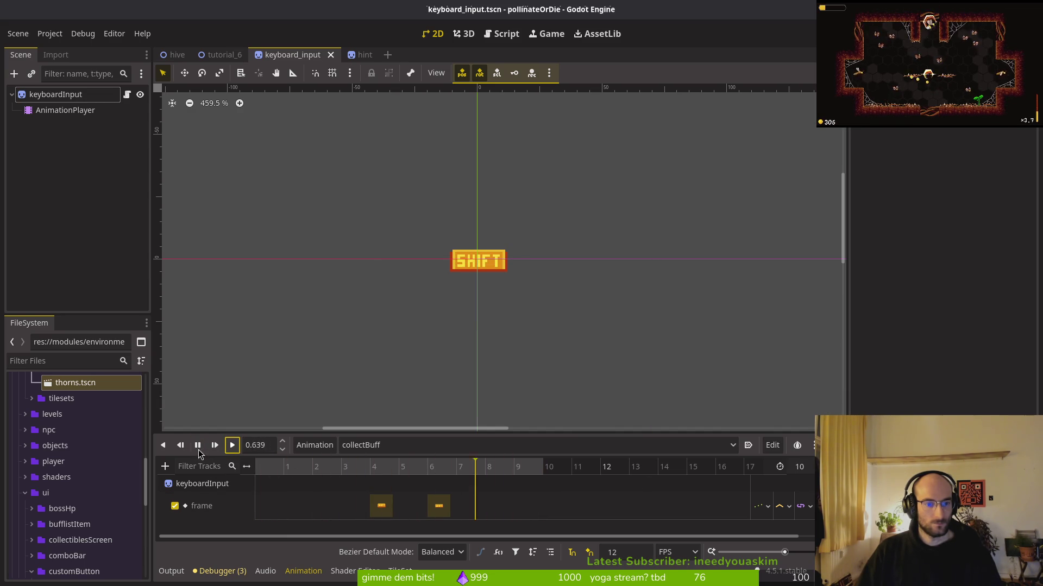
drag(383, 509, 355, 509)
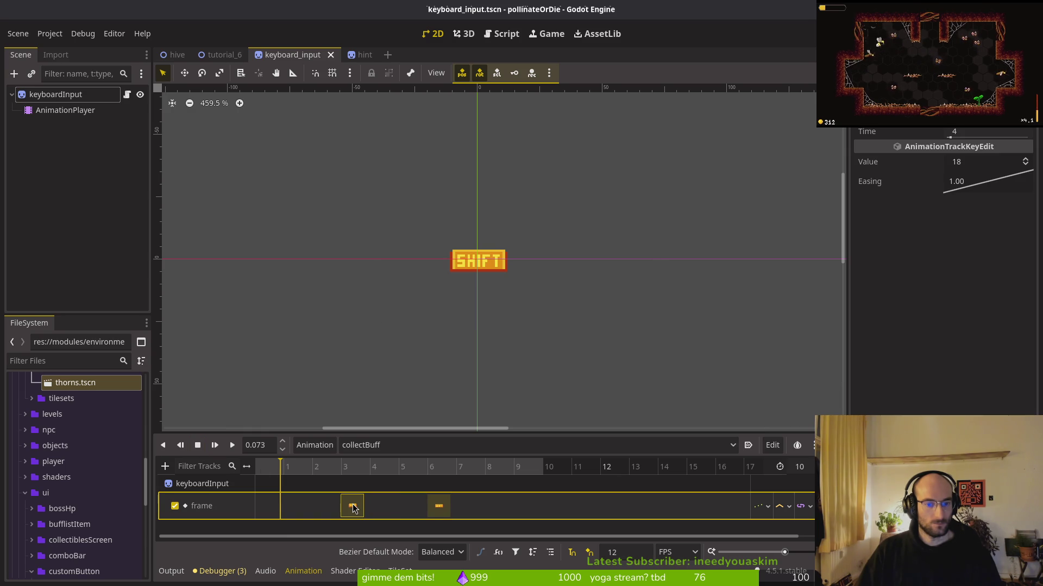
mouse_move(439, 507)
mouse_down()
mouse_move(382, 508)
mouse_move(444, 511)
mouse_up()
click(356, 513)
key(ctrl+s)
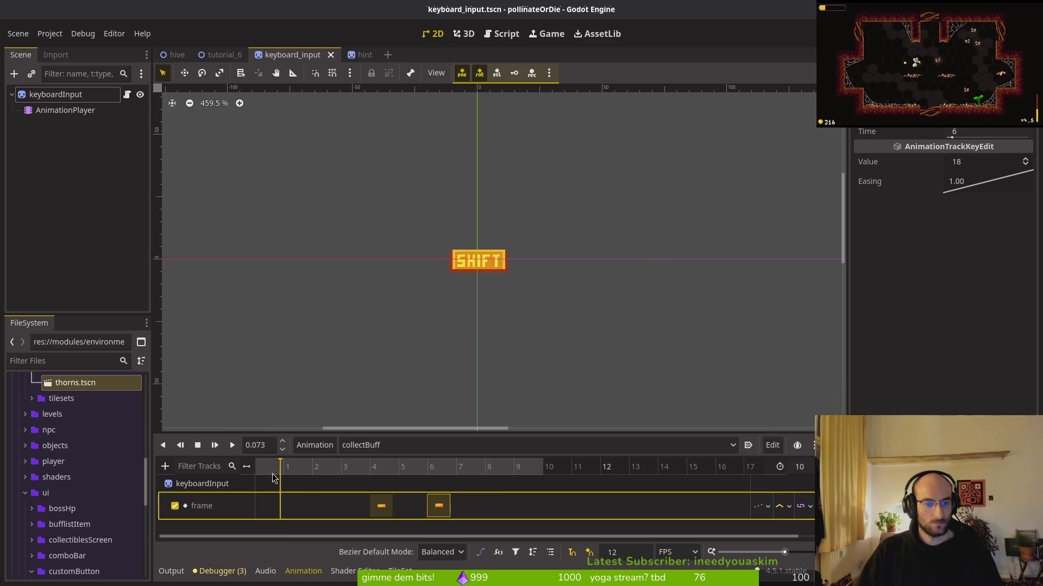
Step: Duplicate the SHIFT frame key at frame 3, move it to frame 0, and save
click(343, 467)
key(ctrl+d)
mouse_move(353, 507)
mouse_down()
mouse_move(231, 505)
mouse_move(323, 508)
mouse_up()
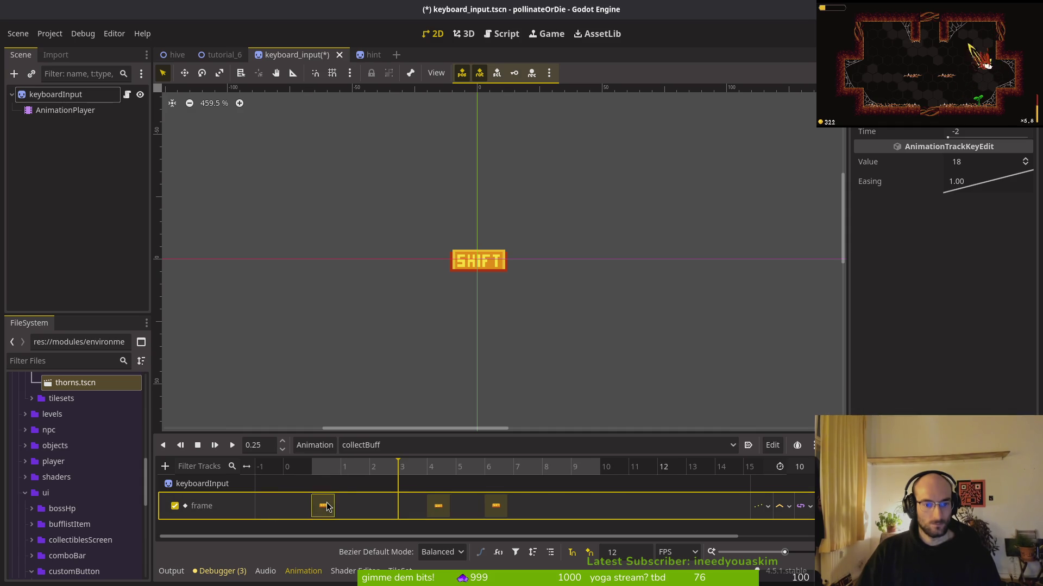
key(ctrl+s)
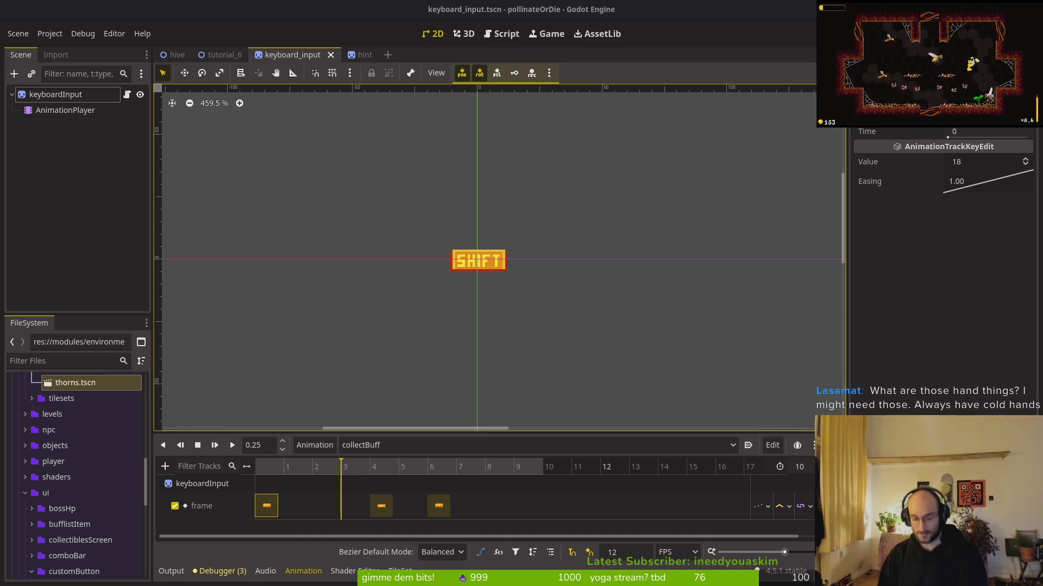
Step: Switch back to the browser showing GitLab issue #583 on splitting the flower hint
key(alt+Tab)
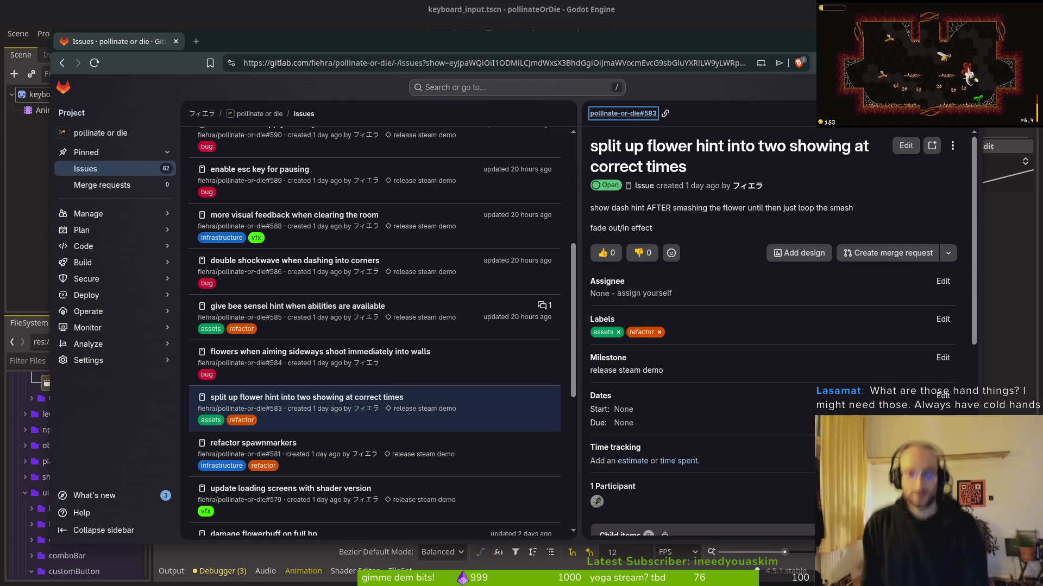
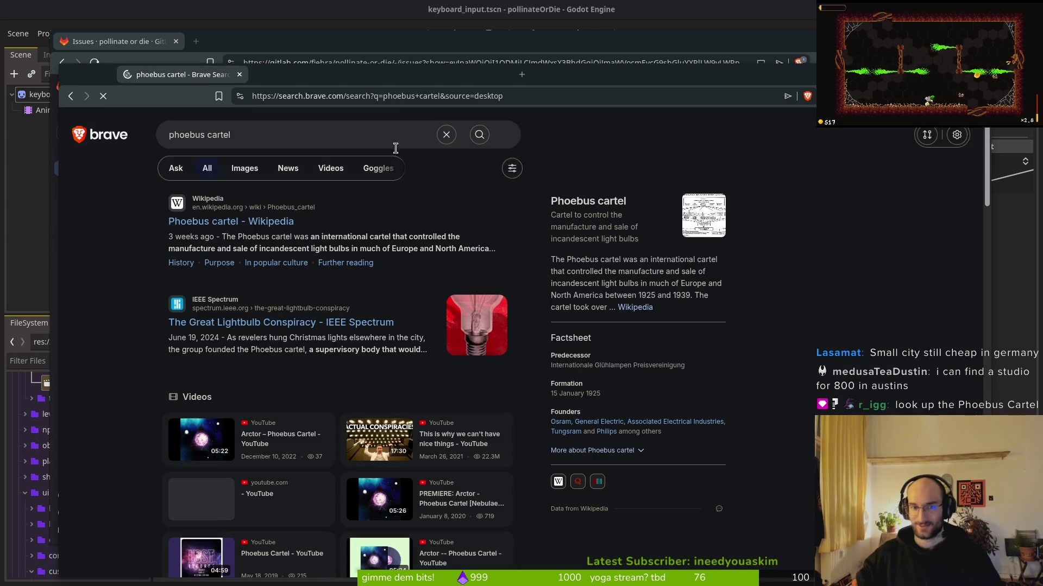
Step: Open the Phoebus cartel Wikipedia article and highlight the phrase about shortening bulb life
click(255, 218)
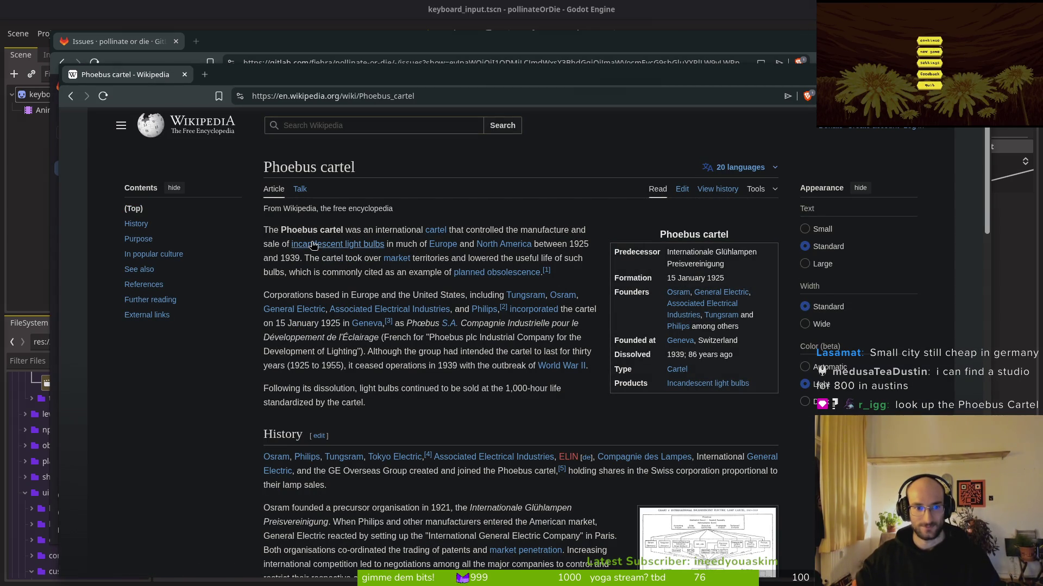
mouse_move(330, 249)
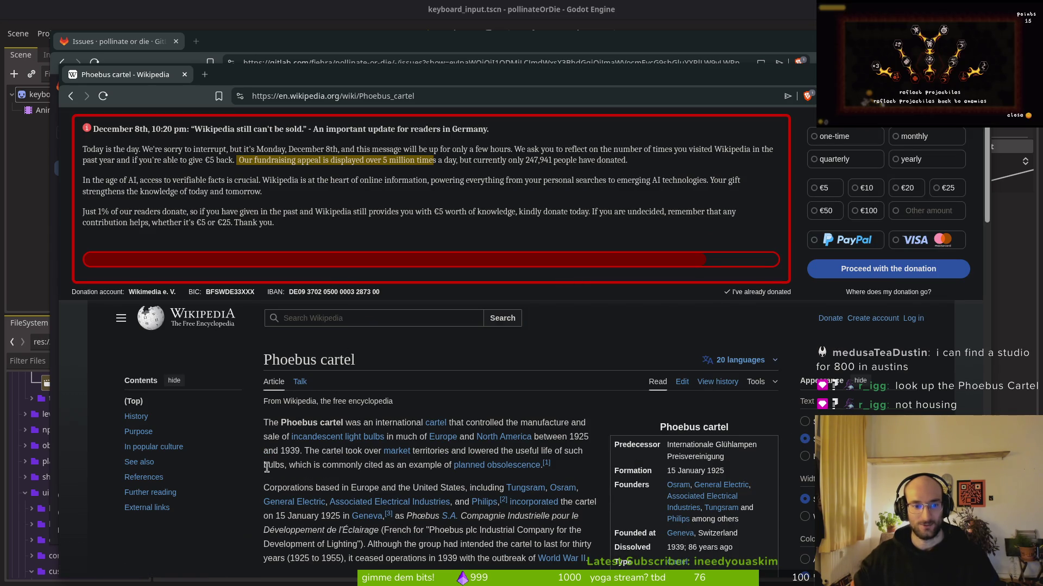
mouse_move(469, 450)
mouse_down()
mouse_move(311, 450)
mouse_move(289, 474)
mouse_up()
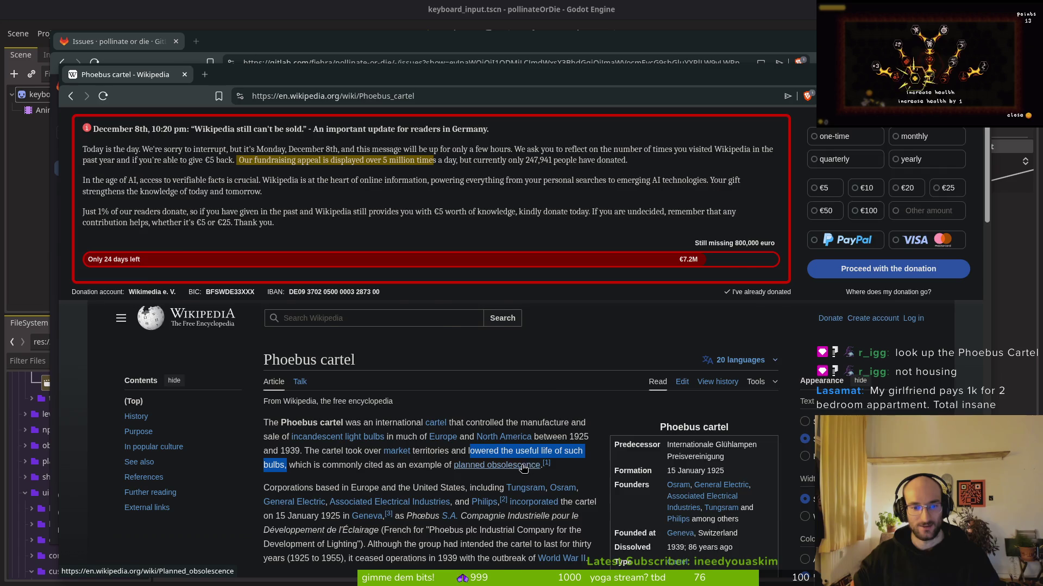
Step: Glance at the Planned obsolescence article, then return to the Phoebus cartel article and read on
click(505, 465)
scroll(426, 281, down, 2)
scroll(424, 281, up, 3)
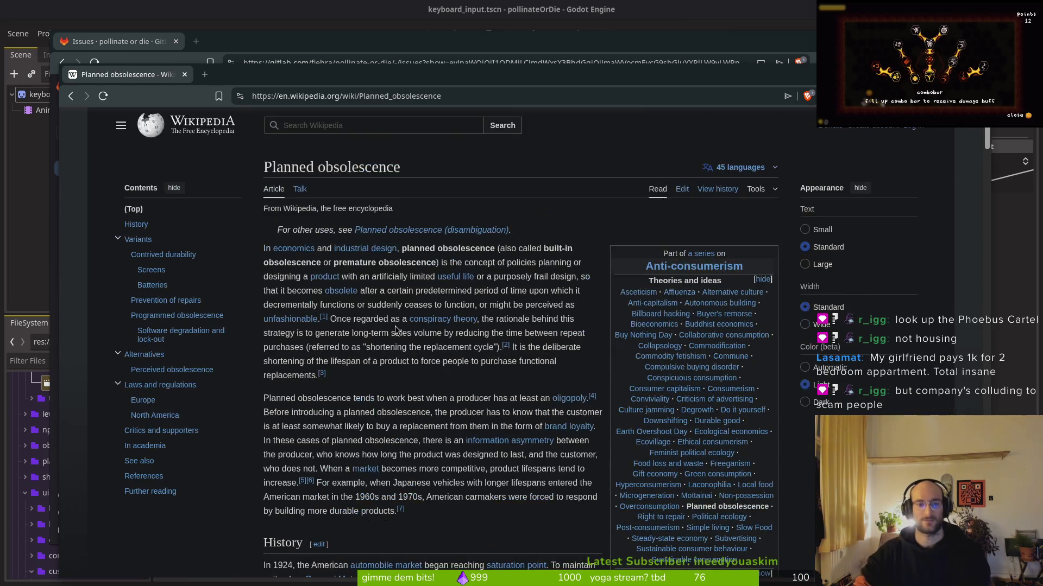
key(alt+Left)
click(426, 464)
scroll(426, 465, down, 2)
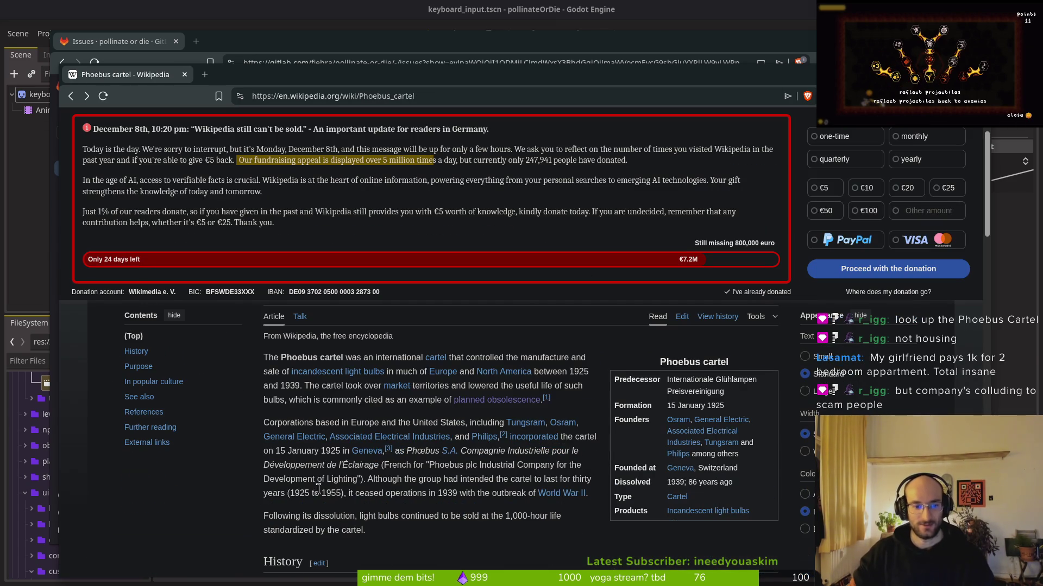
scroll(593, 407, down, 3)
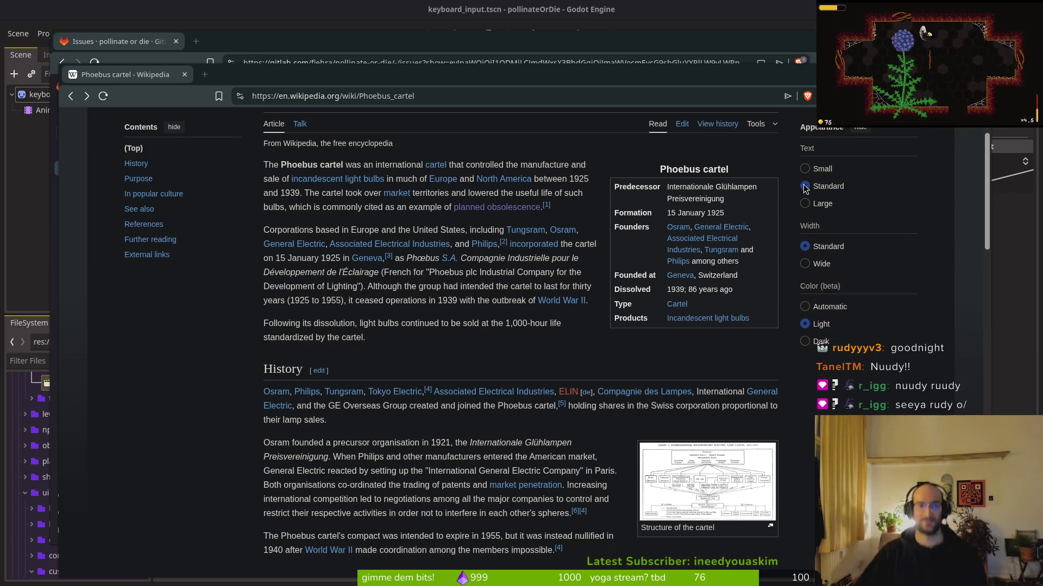
Step: Bring up GitLab issue #583, 'split up flower hint into two showing at correct times'
click(304, 61)
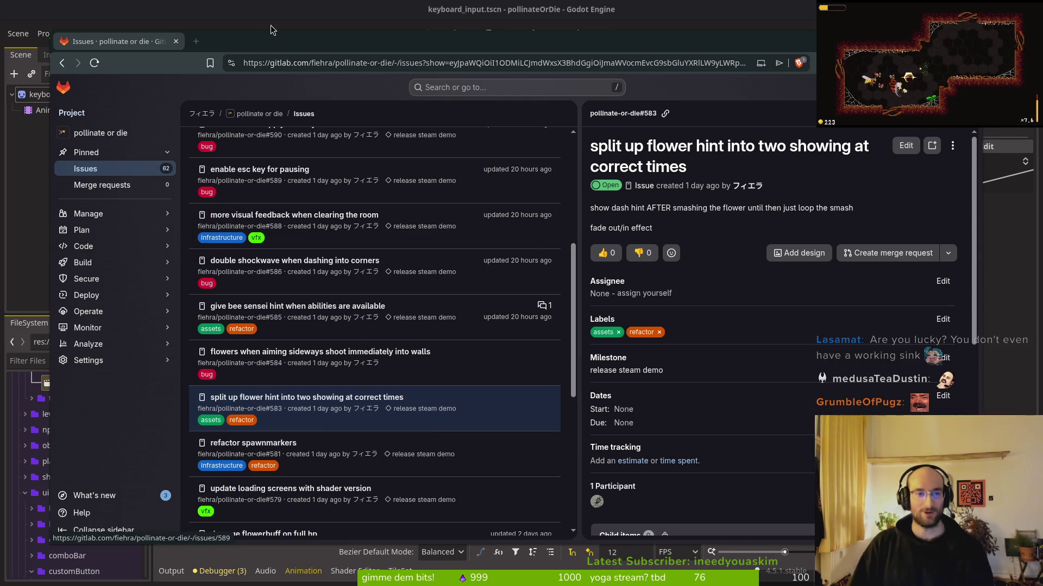
Step: Back in Godot, preview the collectBuff animation and open the hint scene, then go to the terminal
key(alt+Tab)
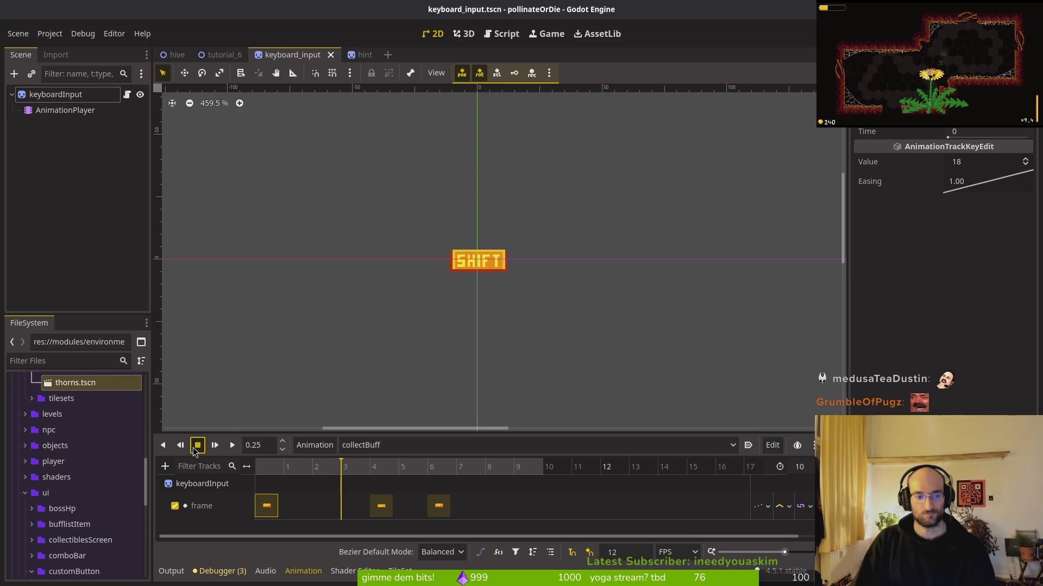
click(232, 446)
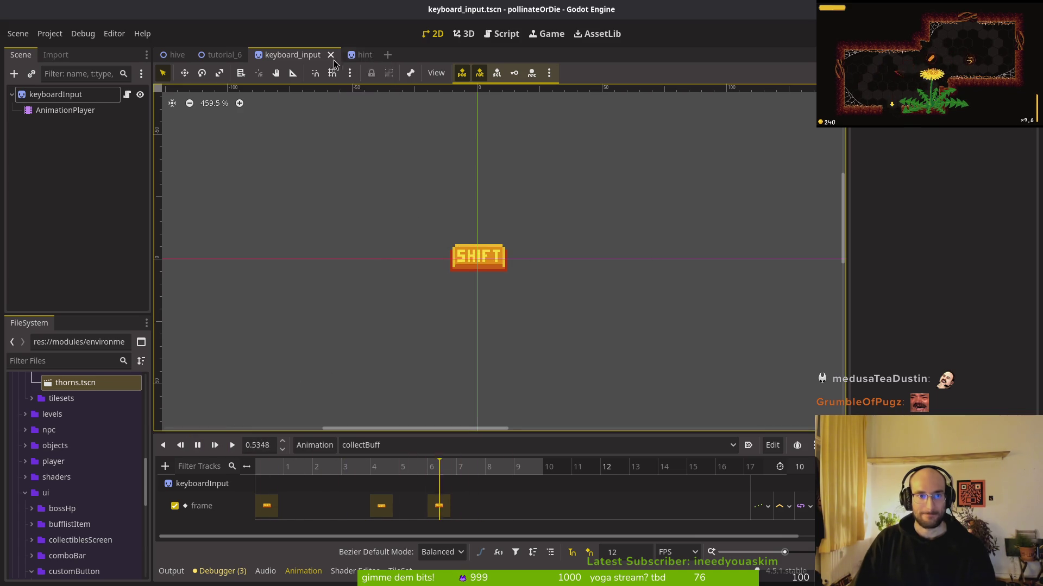
click(362, 55)
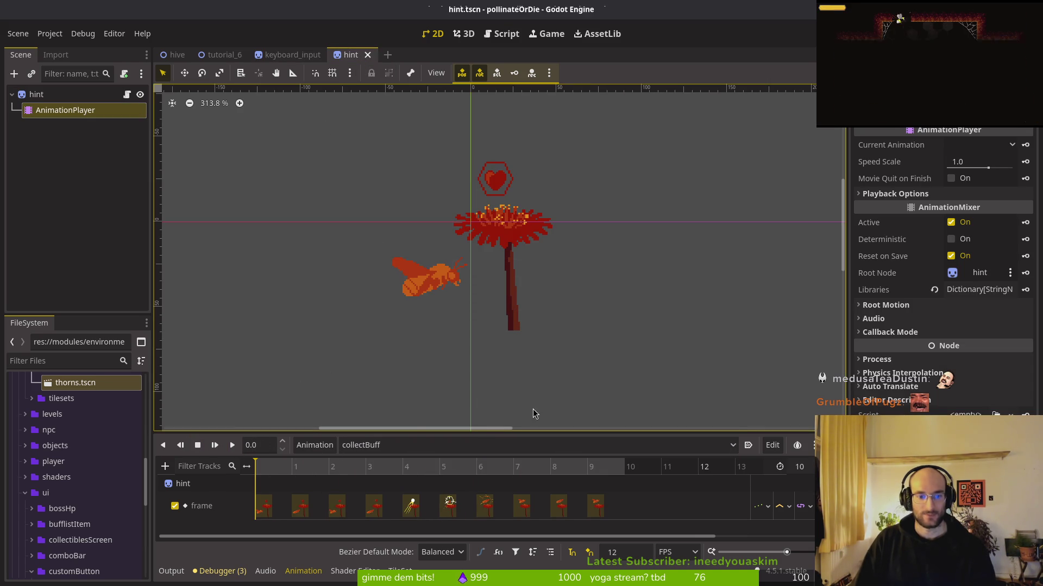
key(alt+Tab)
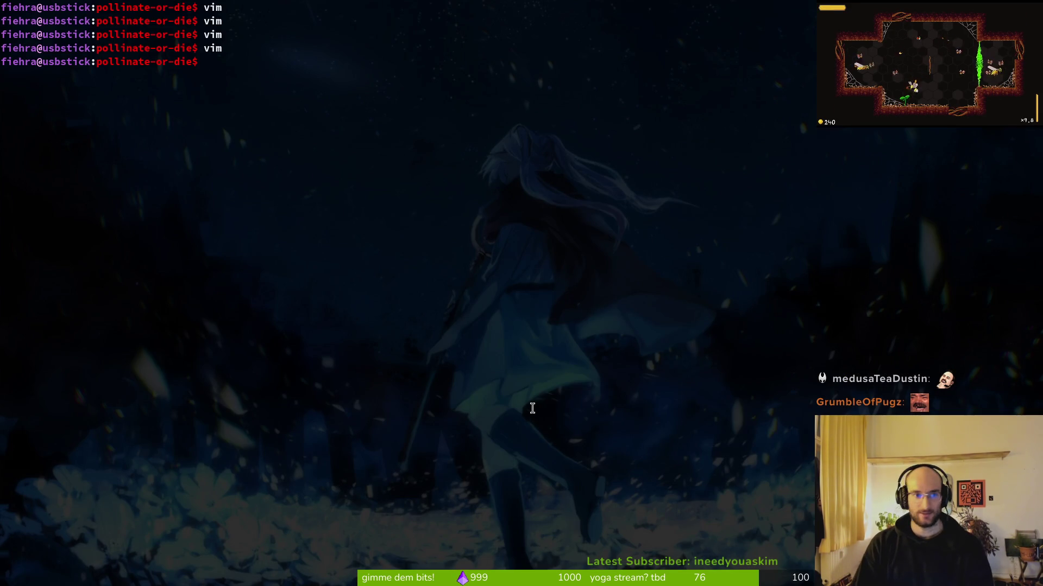
Step: Launch Vim in the project folder and open tutorial_6.gd through a 'tut6' search
text(im)
key(Return)
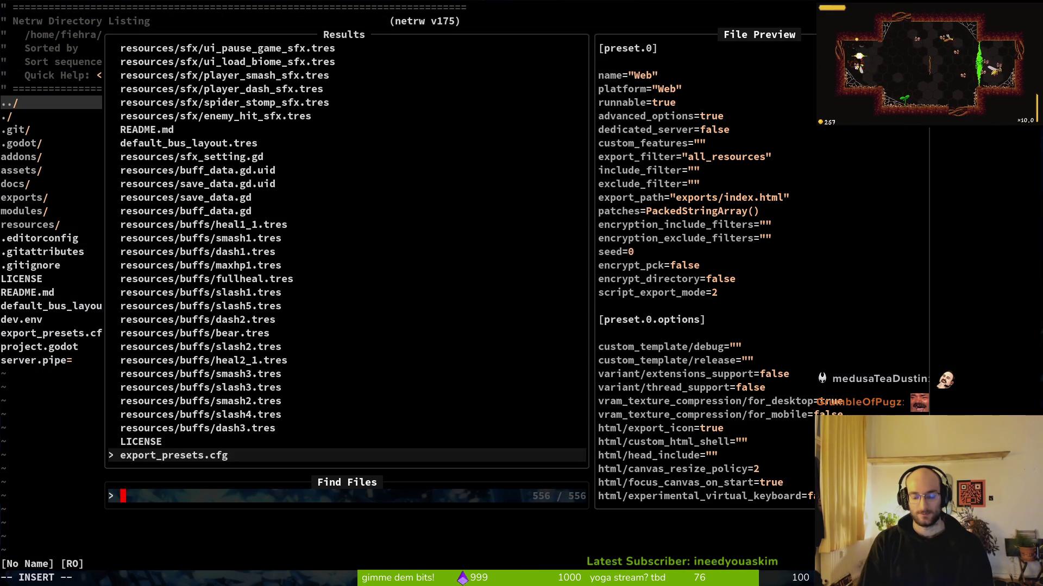
text(tut6)
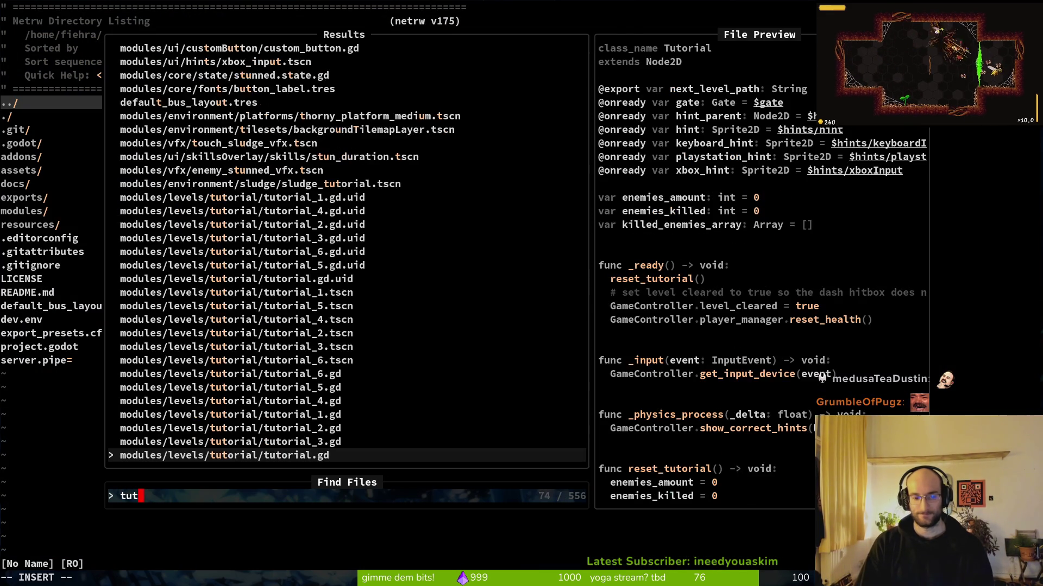
key(Return)
key(j)
key(j)
key(j)
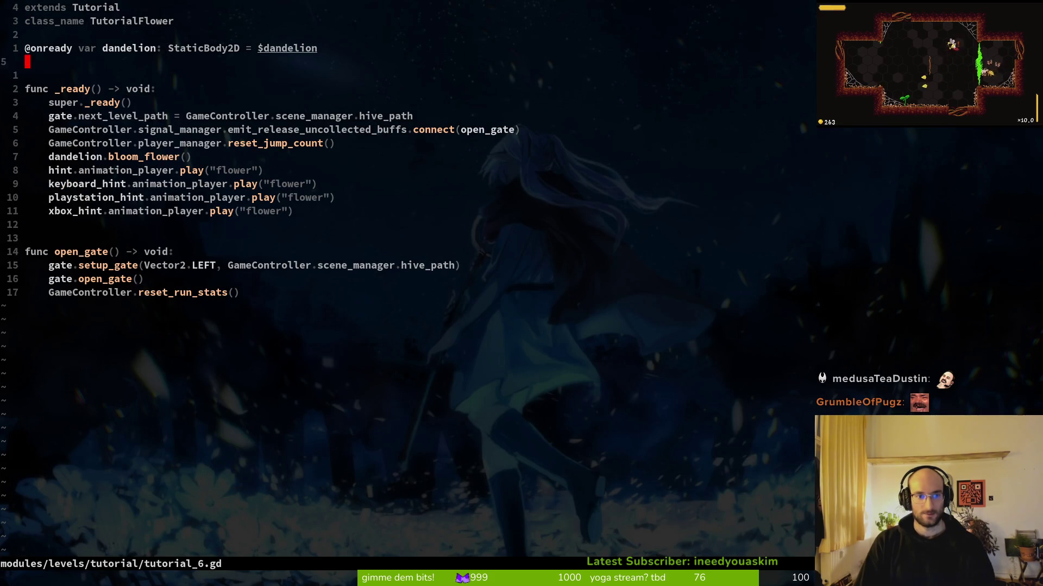
key(k)
key(k)
key(k)
key(j)
key(j)
key(j)
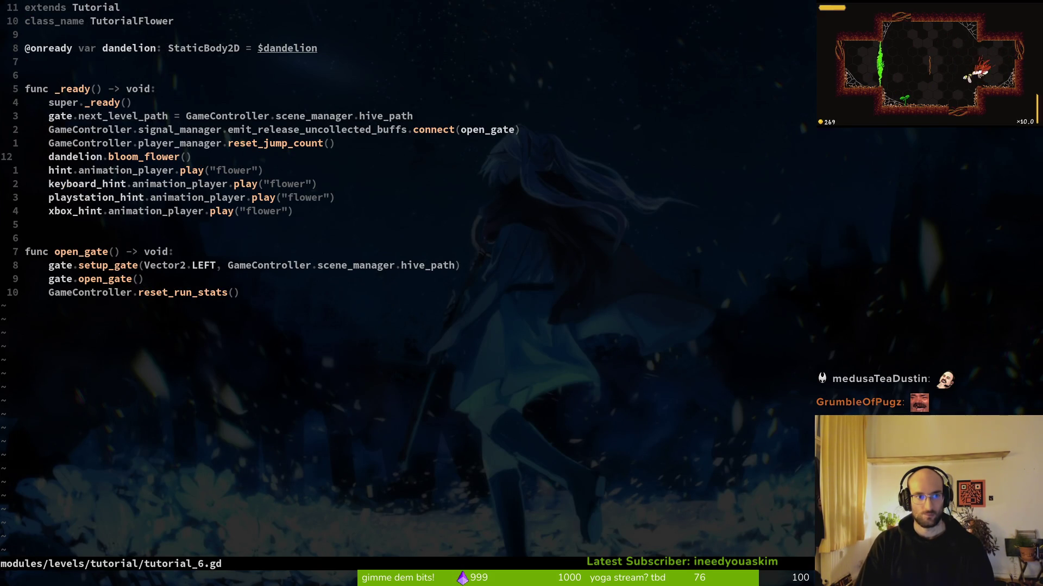
Step: Open flower.gd in a vertical split beside tutorial_6.gd
key(space)
key(f)
key(f)
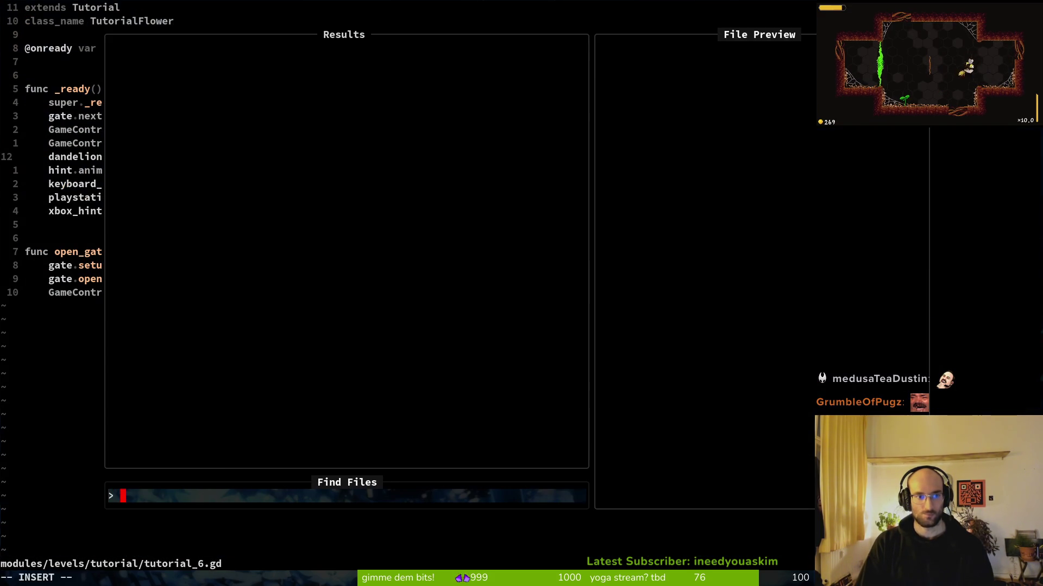
text(dan)
key(BackSpace)
key(BackSpace)
key(BackSpace)
text(flower)
key(ctrl+v)
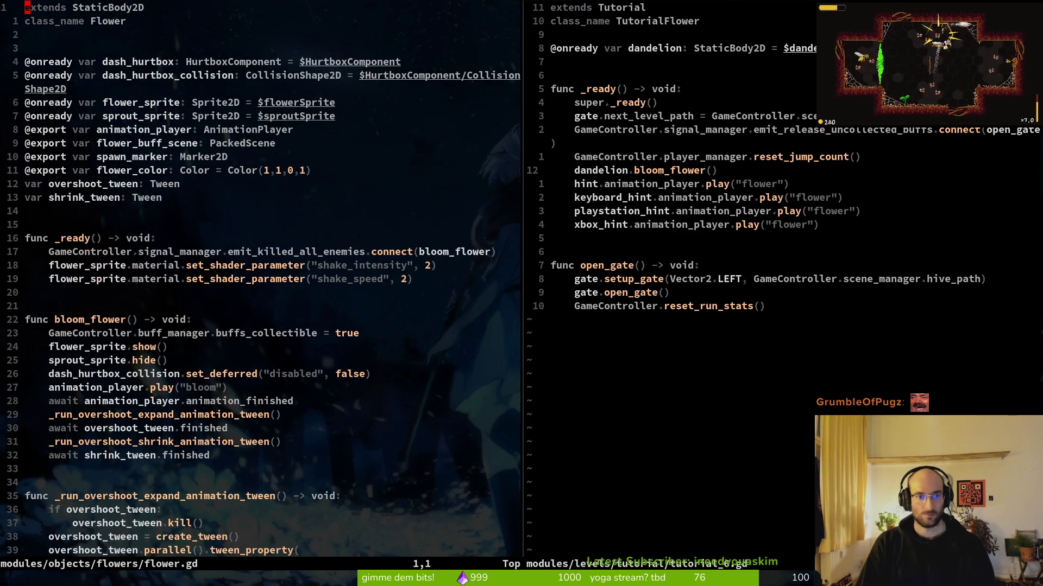
Step: In flower.gd, locate the emit_screen_shake line inside the release_pollen function
key(2)
key(7)
key(j)
key(ctrl+d)
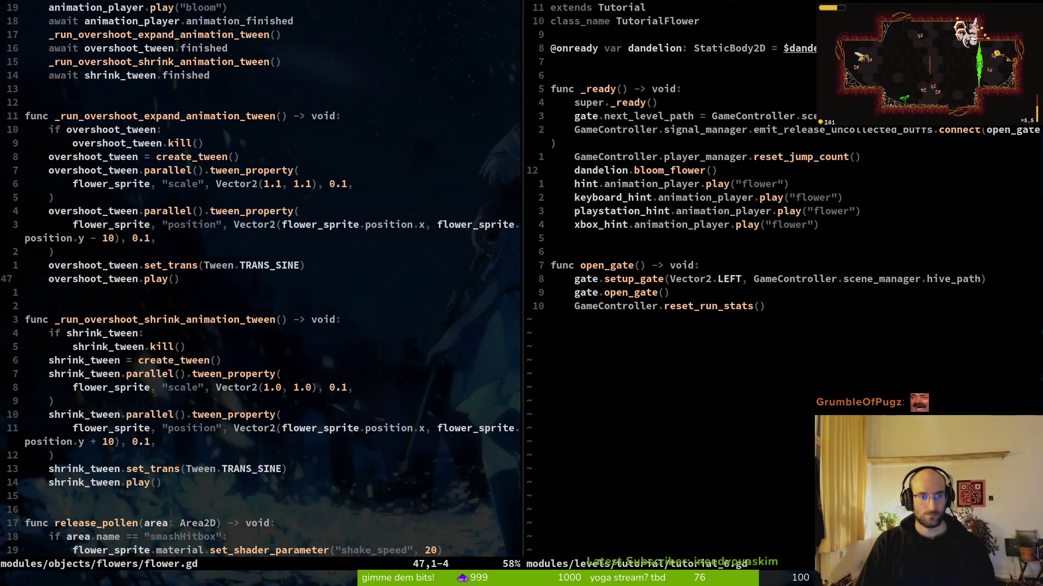
key(ctrl+d)
key(j)
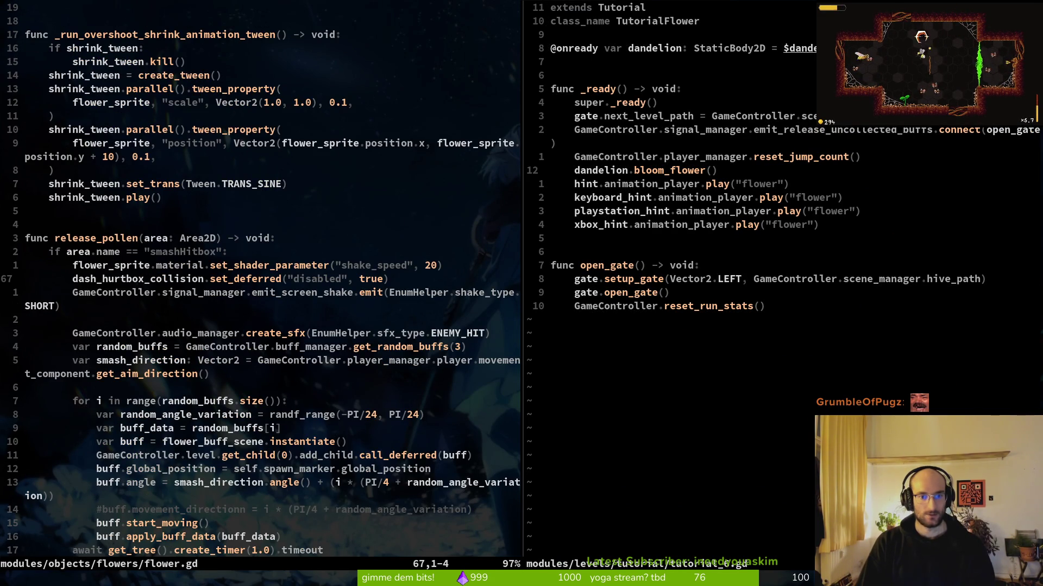
key(j)
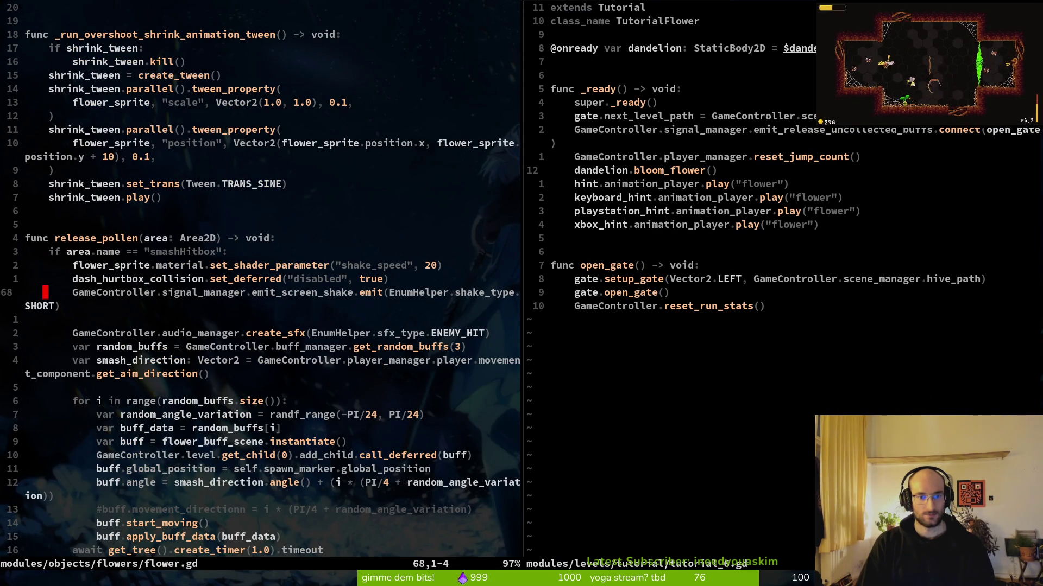
key(ctrl+e)
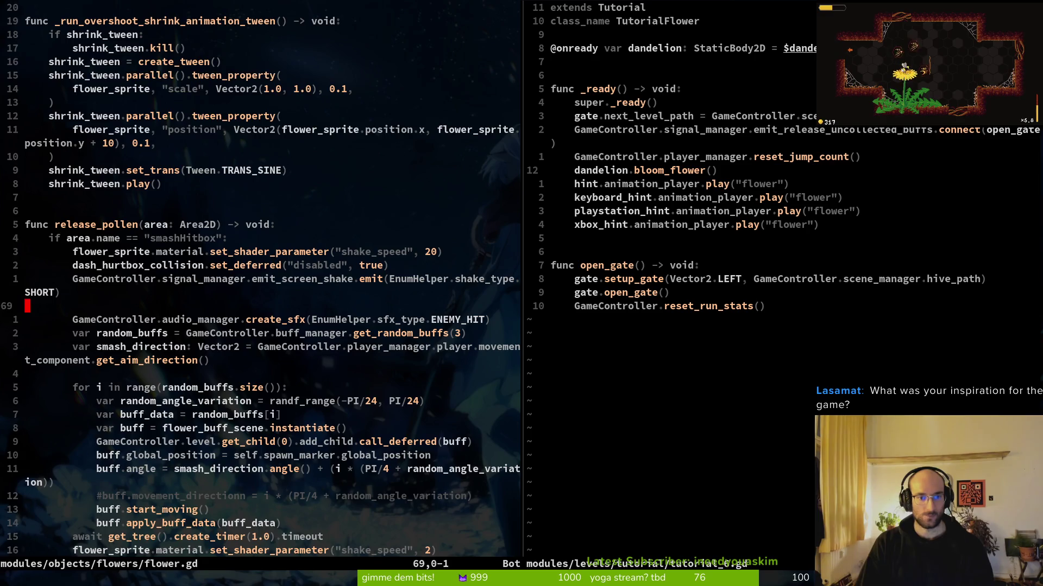
key(shift+v)
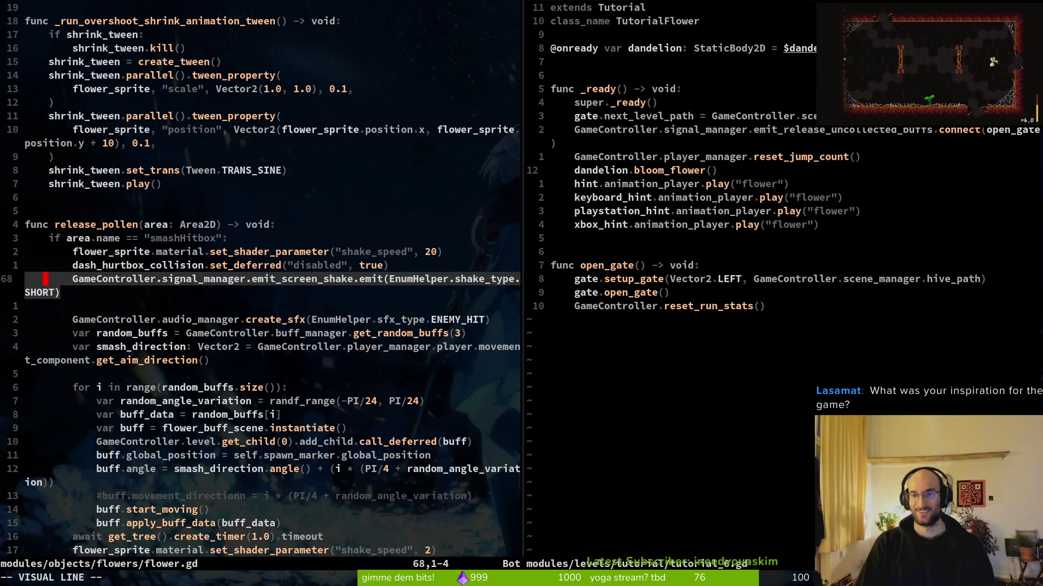
key(Escape)
key(k)
Step: In tutorial_6.gd, select the existing signal_manager connect line in _ready
key(ctrl+w)
key(l)
key(k)
key(k)
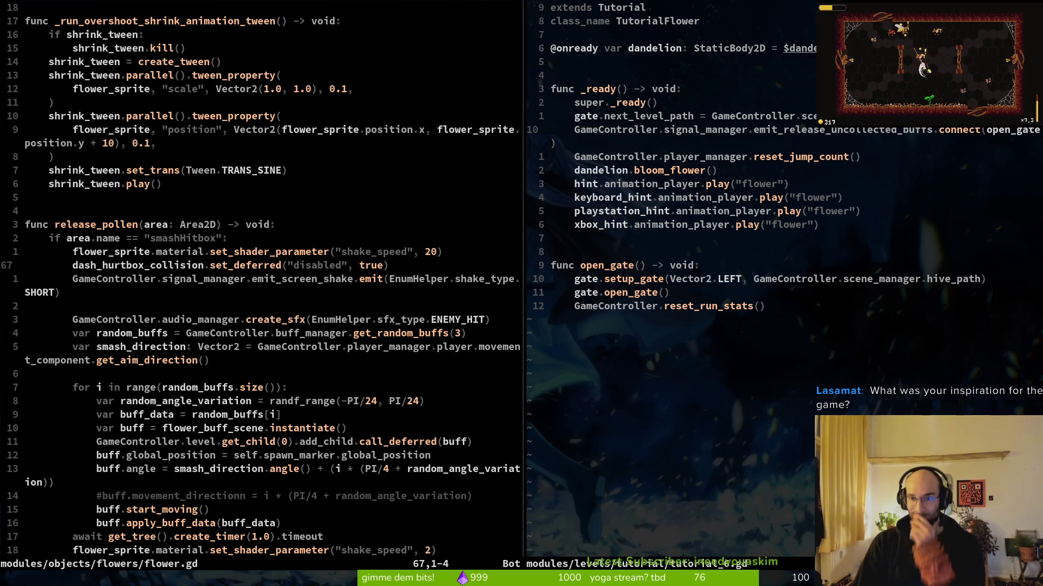
key(shift+v)
Step: Duplicate the connect line as emit_screen_shake.connect(_switch_hint_animation) and save
key(y)
key(p)
key(w)
key(w)
text(ceemit_s)
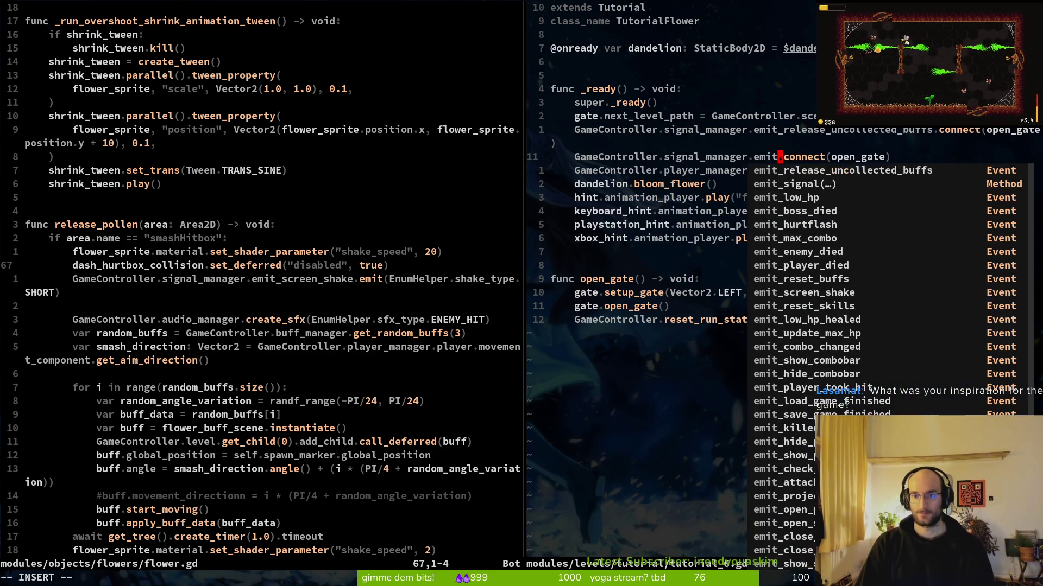
key(Return)
key(Escape)
text(:w)
key(Return)
key(w)
key(w)
key(w)
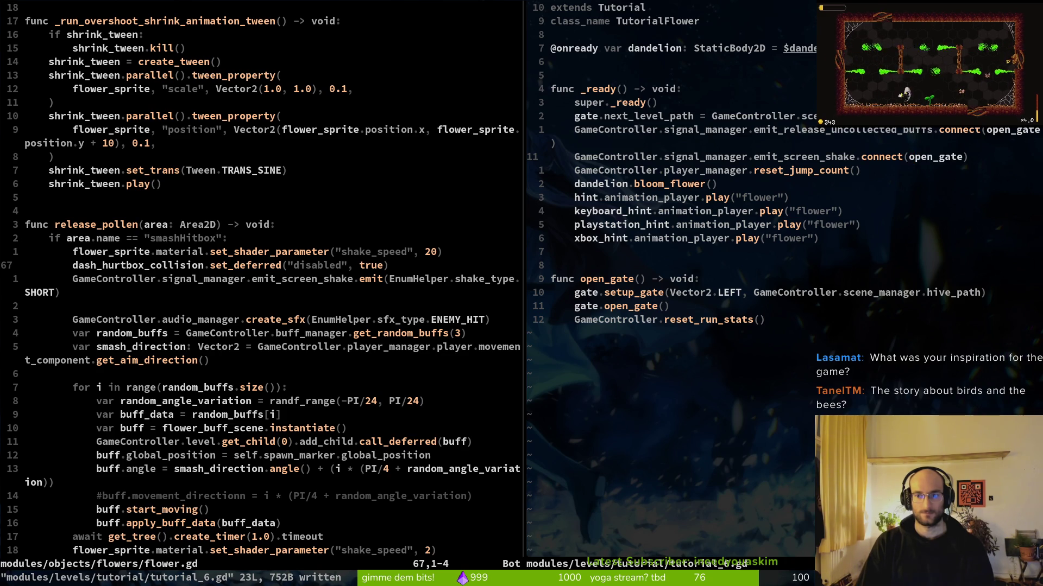
text(ci(_swi)
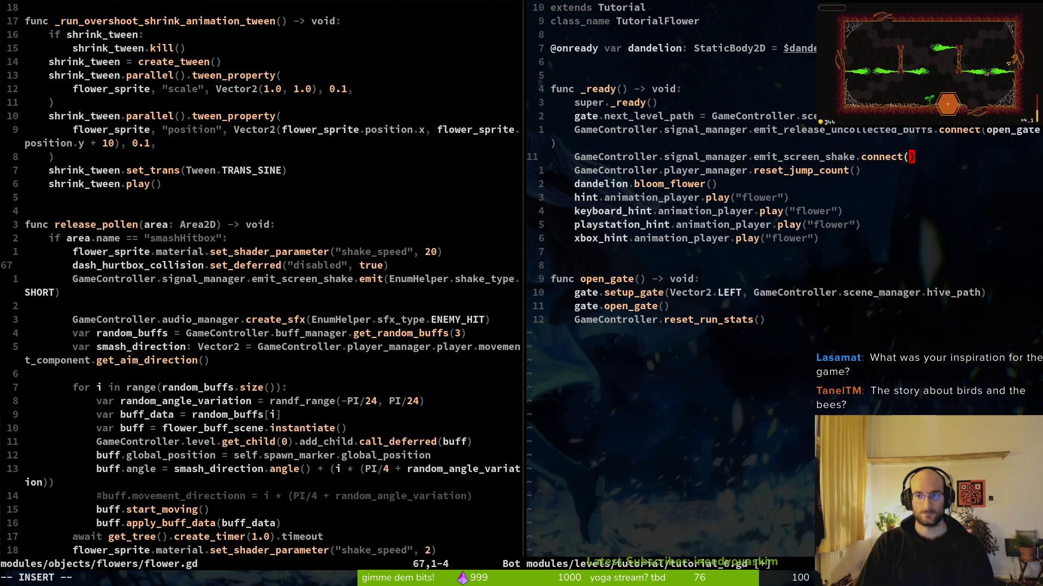
text(tch_anim)
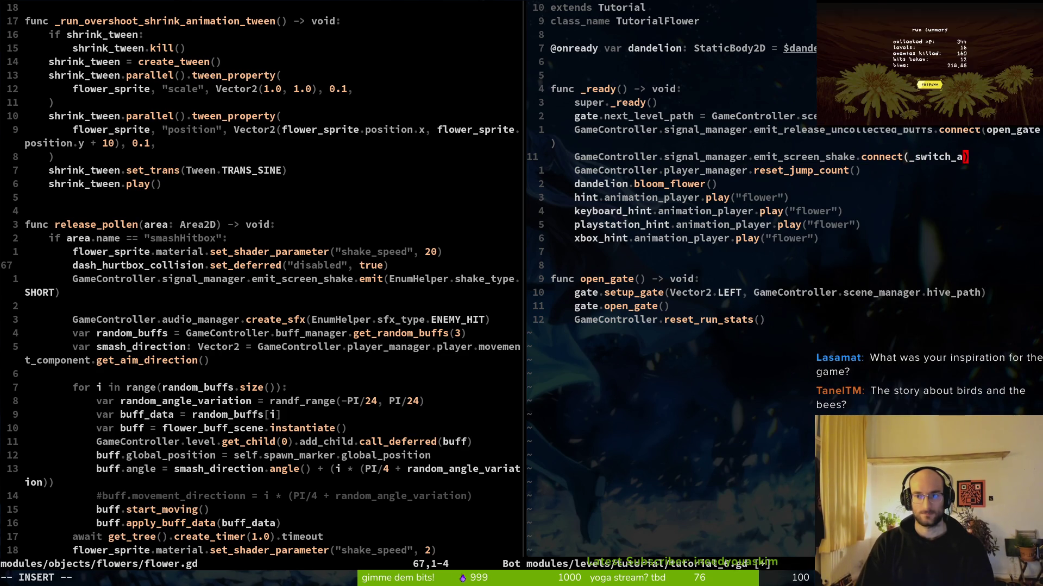
text(int_animation)
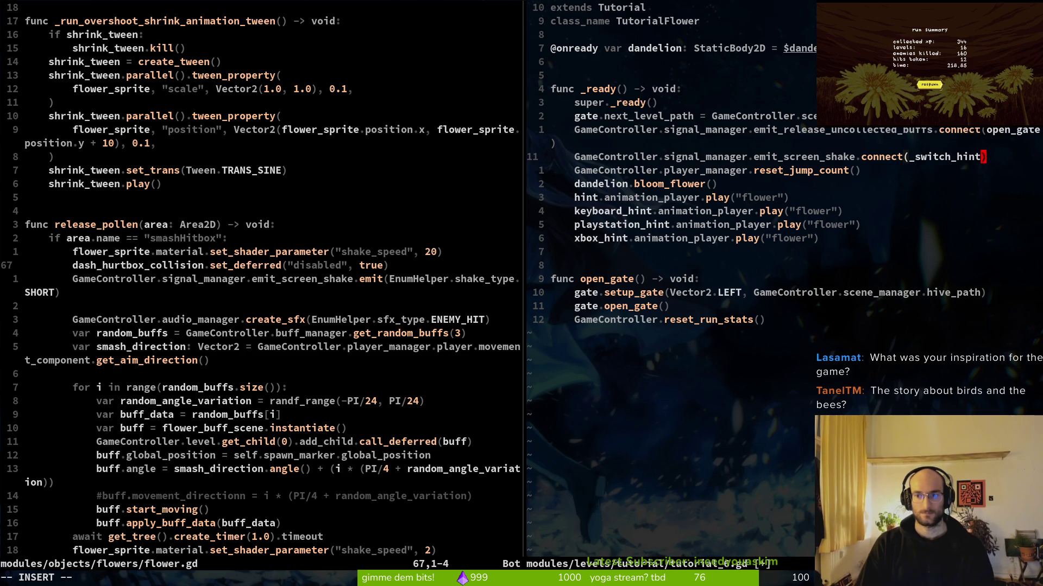
text(:w)
key(Return)
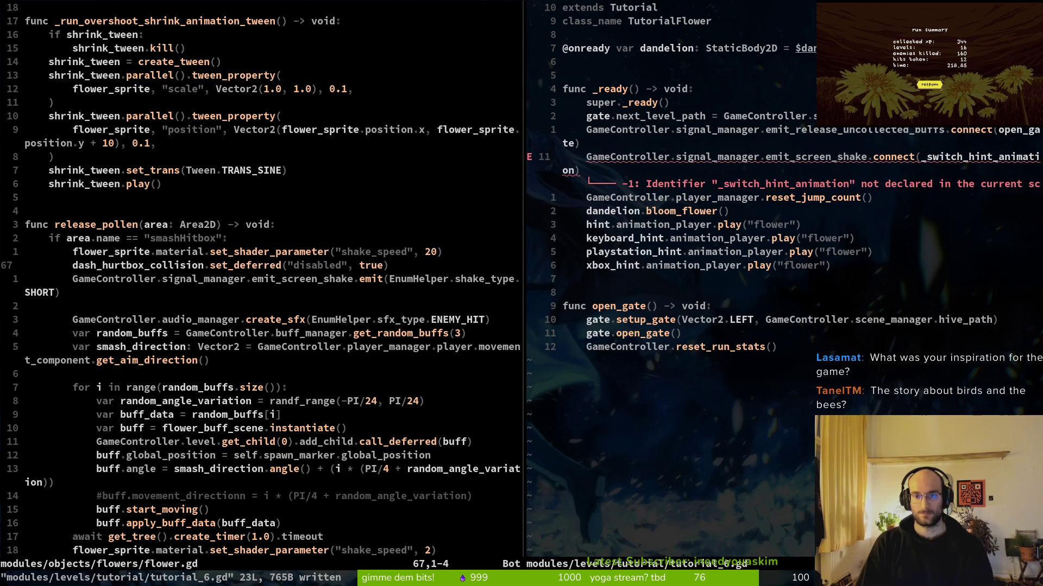
Step: Add an empty func _switch_hint_animation() -> void: stub below and save tutorial_6.gd
key(j)
key(j)
key(j)
key(j)
key(j)
key(j)
key(o)
key(Return)
key(Return)
text(func)
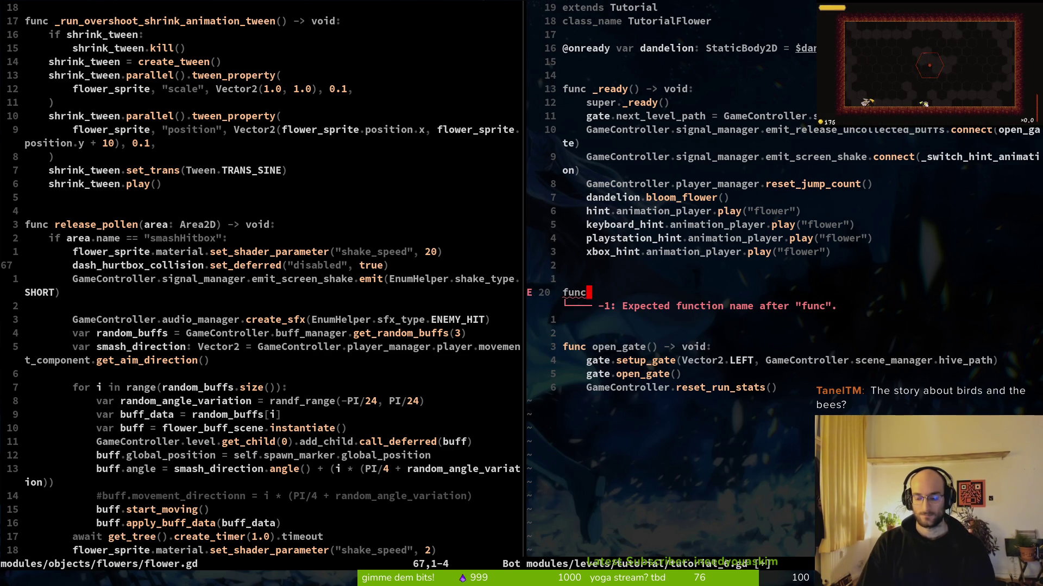
text( _switch_hint_animation())
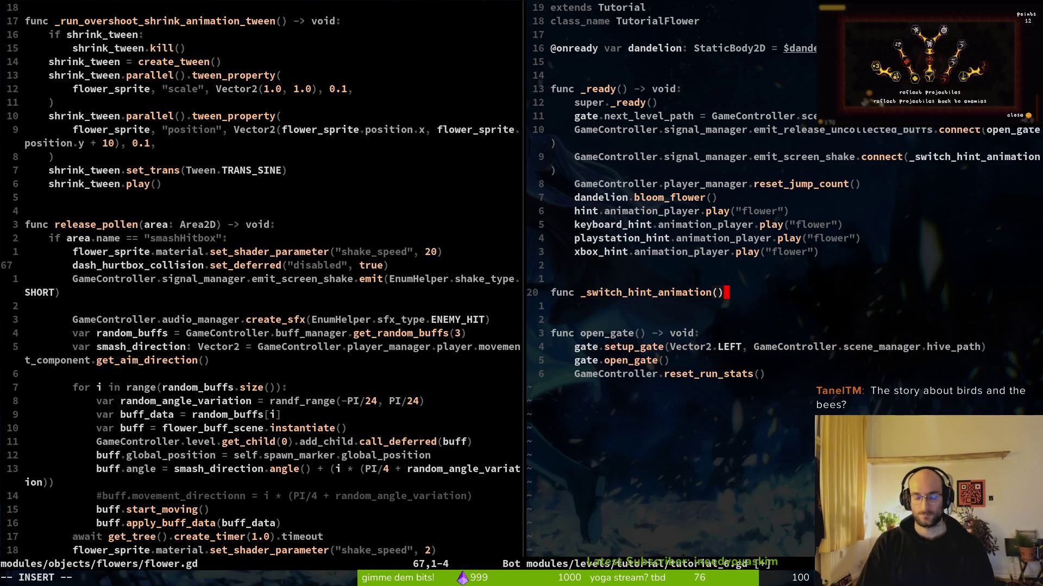
text( -> void)
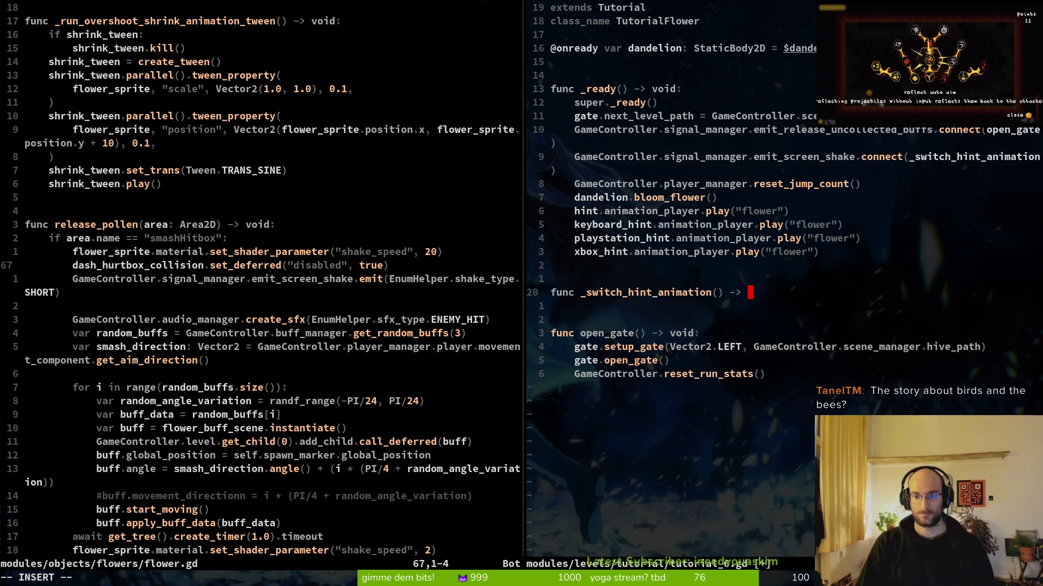
text(:)
key(Return)
key(Escape)
text(:w)
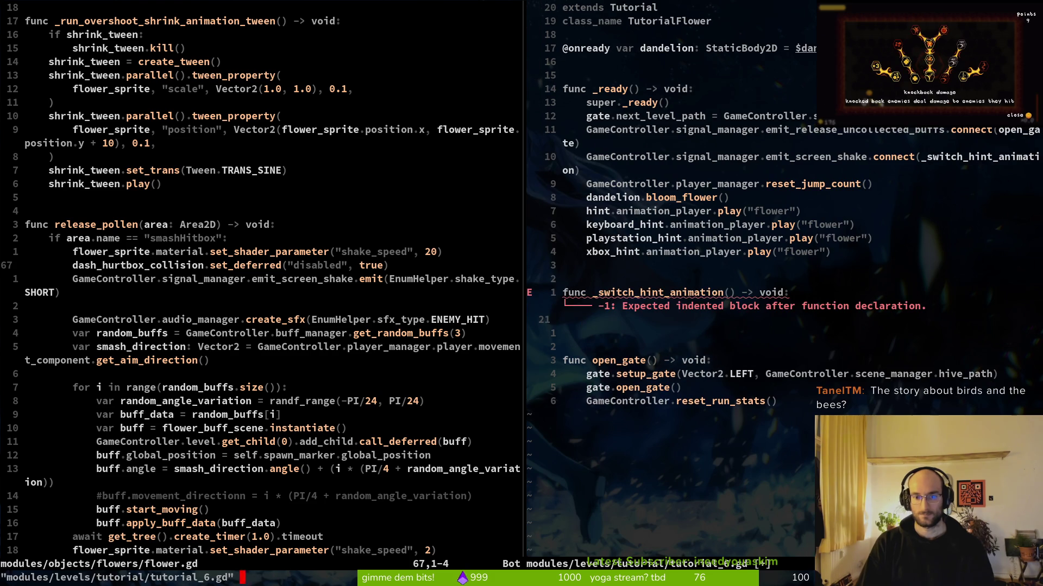
key(Return)
key(ctrl+w)
Step: Undo an accidental edit in flower.gd and open tutorial_1.gd via a 'tut1' search
key(h)
key(p)
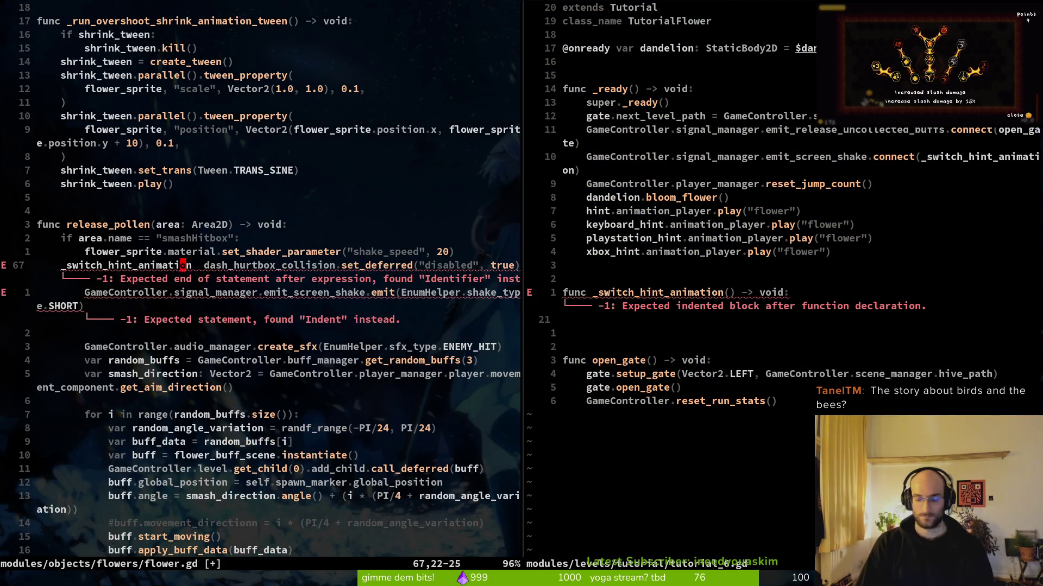
key(u)
key(space)
key(f)
key(f)
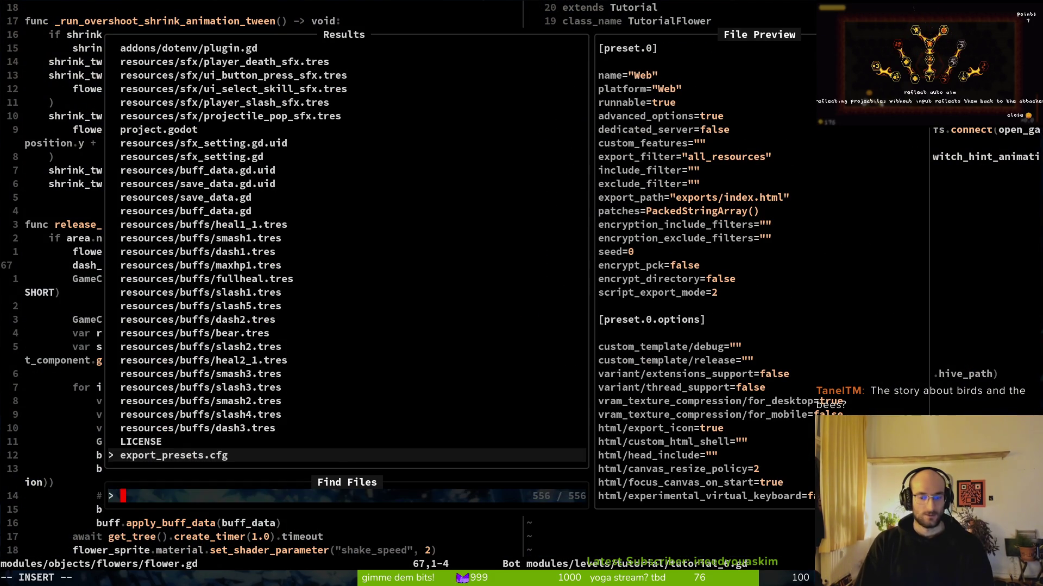
key(Escape)
key(space)
key(f)
key(f)
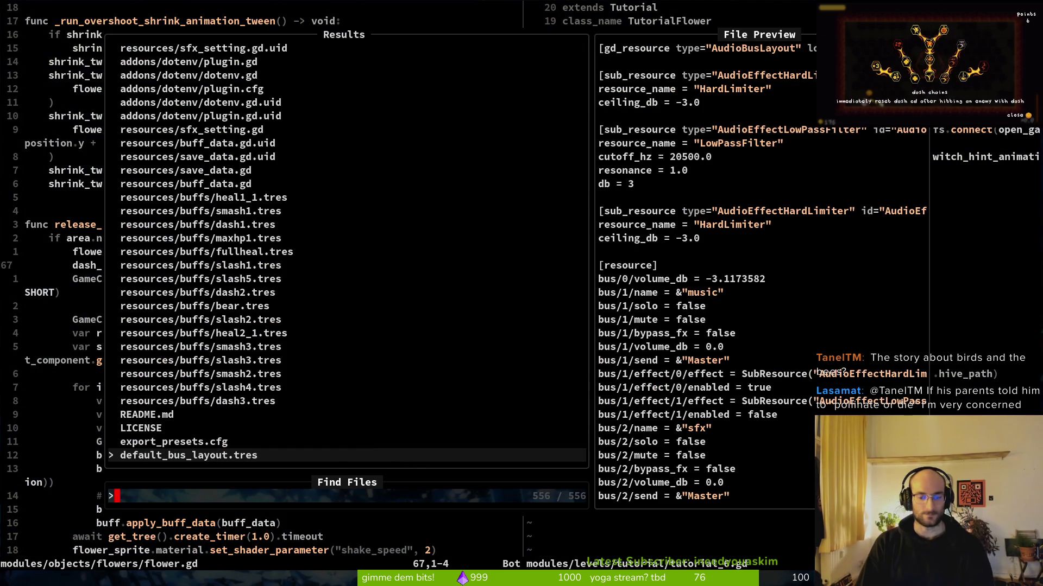
key(Escape)
key(space)
key(f)
key(f)
text(tut)
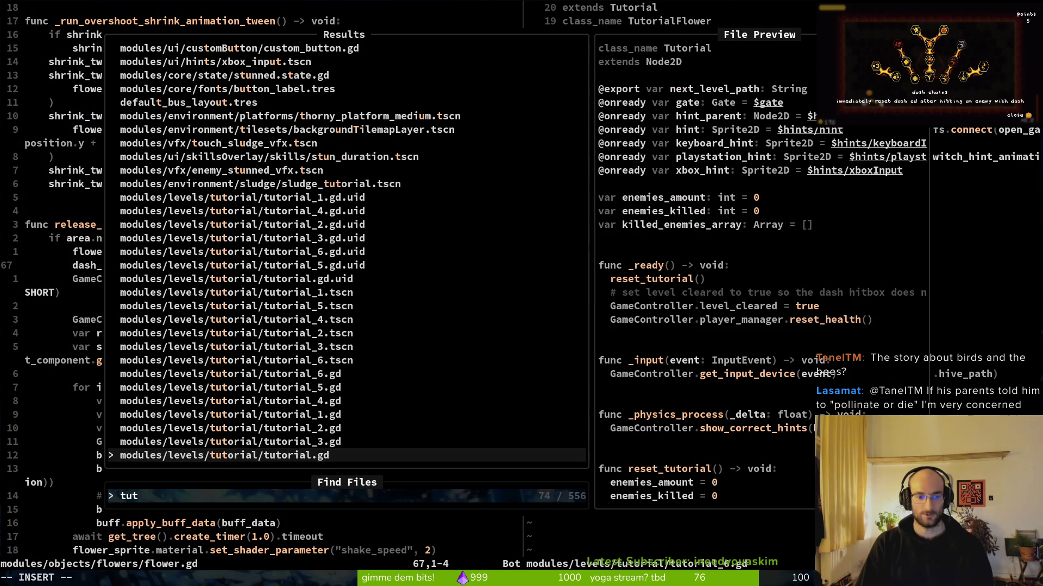
text(1)
key(Return)
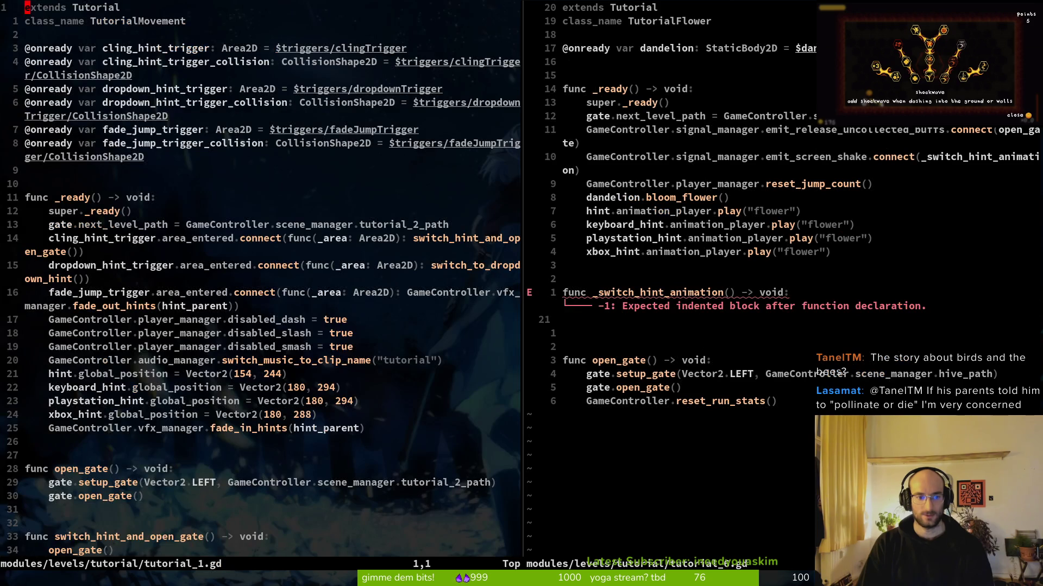
Step: Scroll through tutorial_1.gd to its hint-switching functions
key(2)
key(1)
key(j)
key(2)
key(0)
key(j)
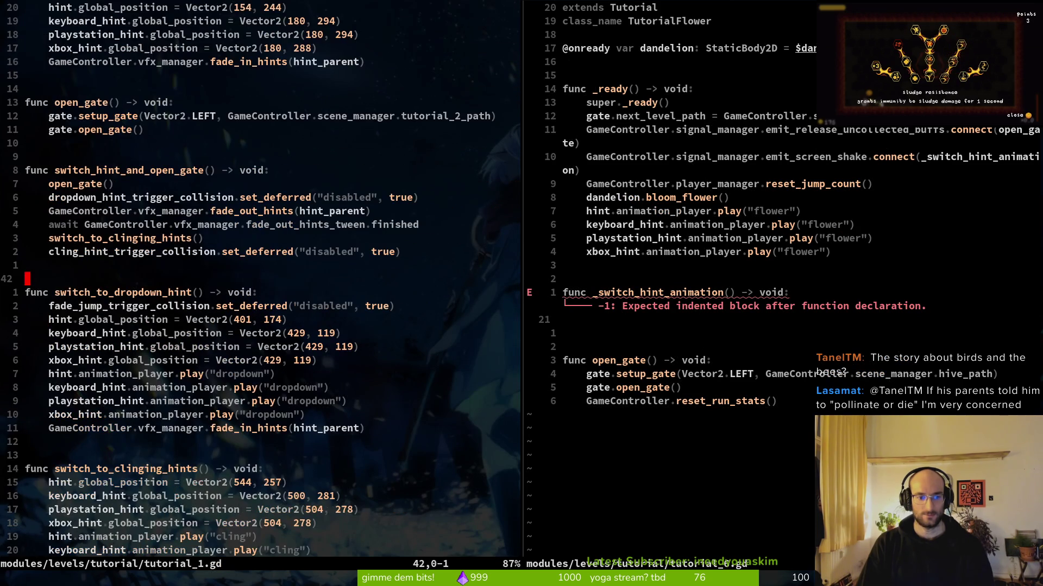
key(k)
key(k)
key(k)
key(k)
key(k)
key(k)
key(k)
key(shift+v)
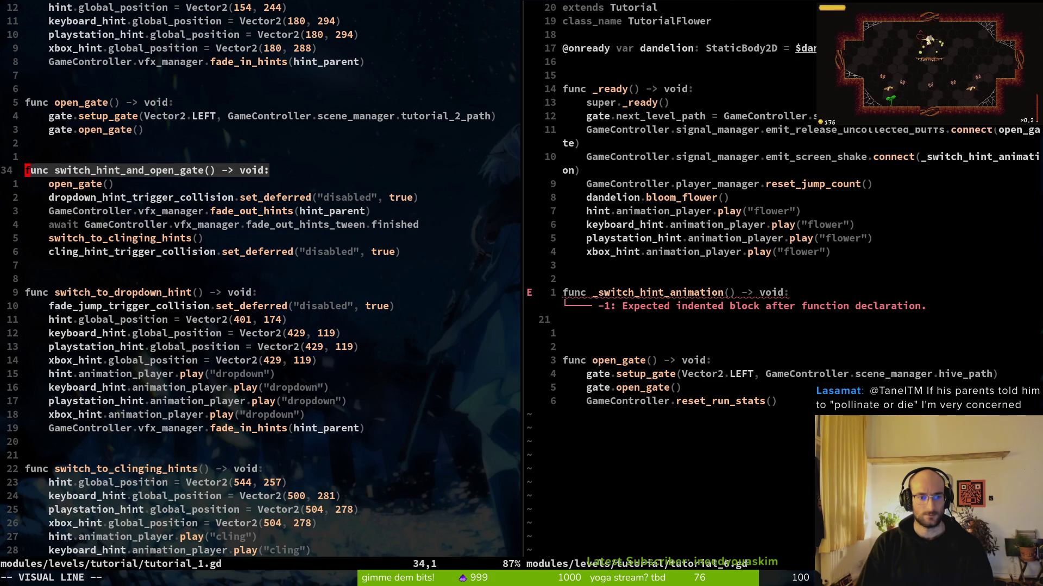
key(Escape)
Step: Copy the whole switch_to_dropdown_hint function from tutorial_1.gd
key(braceright)
key(braceright)
key(k)
key(k)
key(k)
key(k)
key(k)
key(k)
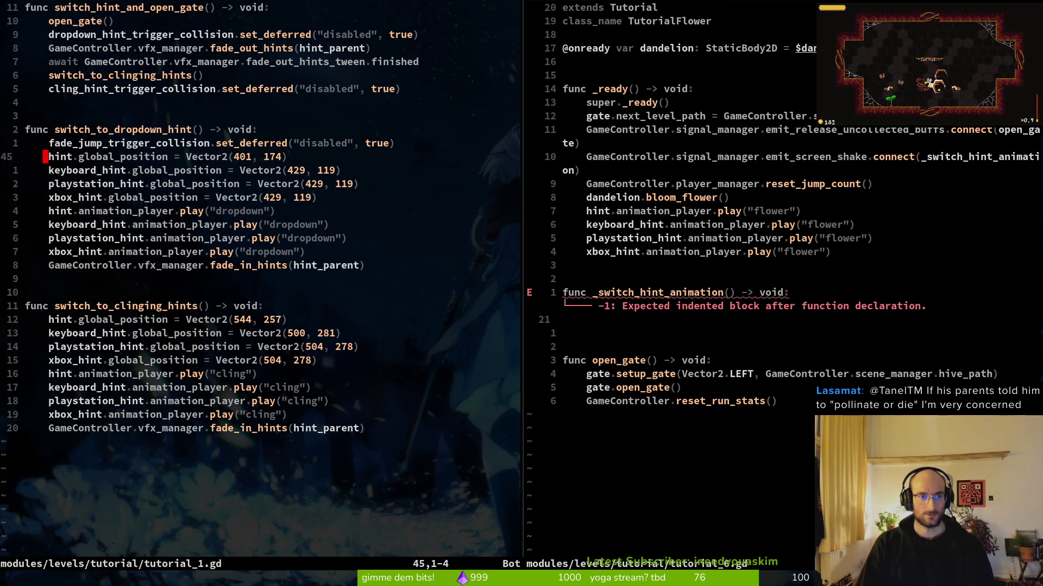
key(k)
key(k)
key(k)
key(V)
key(j)
key(j)
key(j)
key(j)
key(j)
key(j)
key(j)
key(j)
key(y)
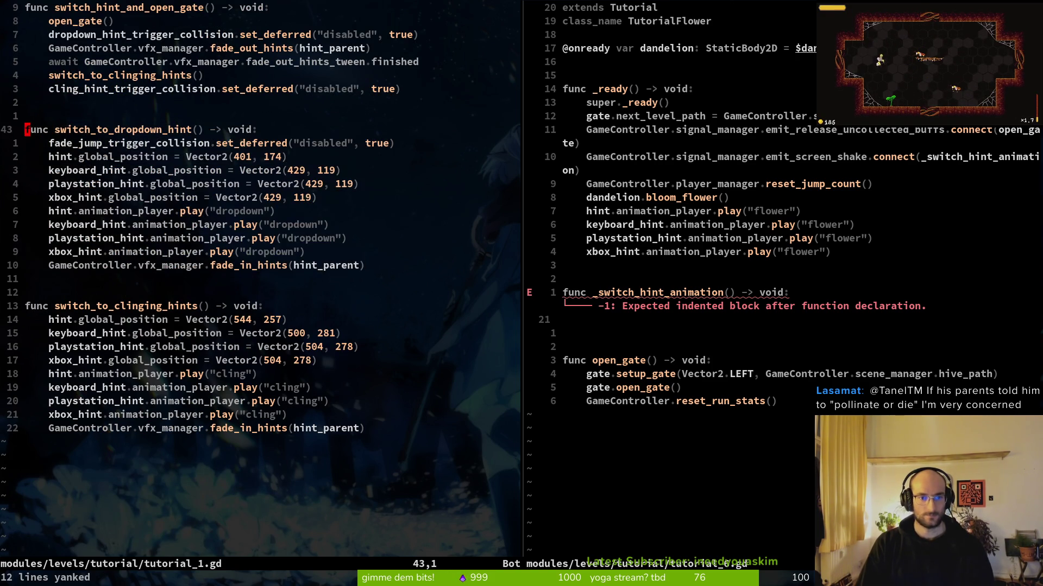
key(ctrl+w)
key(l)
Step: Paste it into _switch_hint_animation, delete header, fade_jump and global_position lines, and clear the first animation name
key(p)
key(d)
key(d)
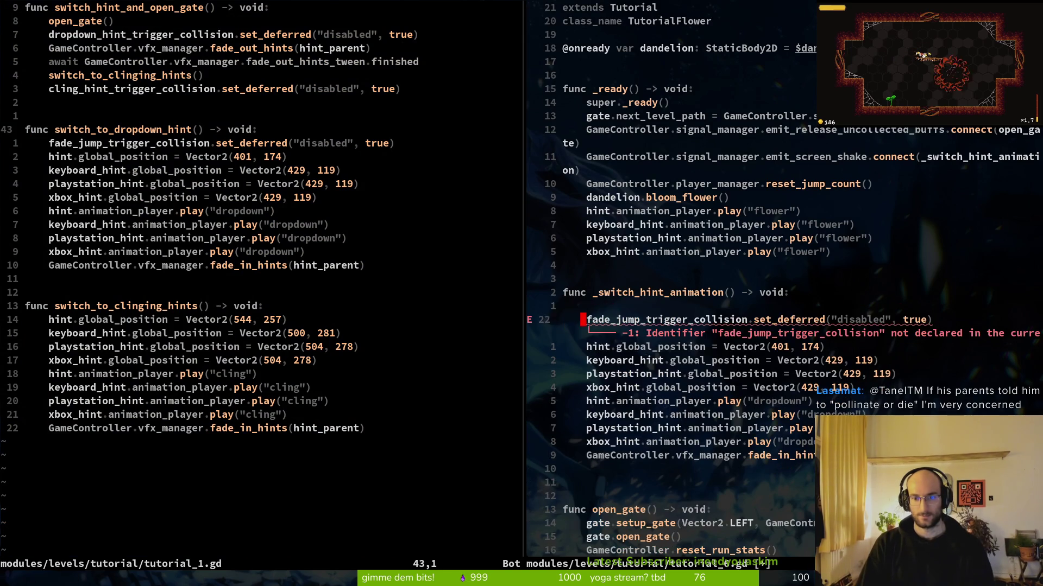
text(:w)
key(Return)
key(d)
key(d)
text(:w)
key(Return)
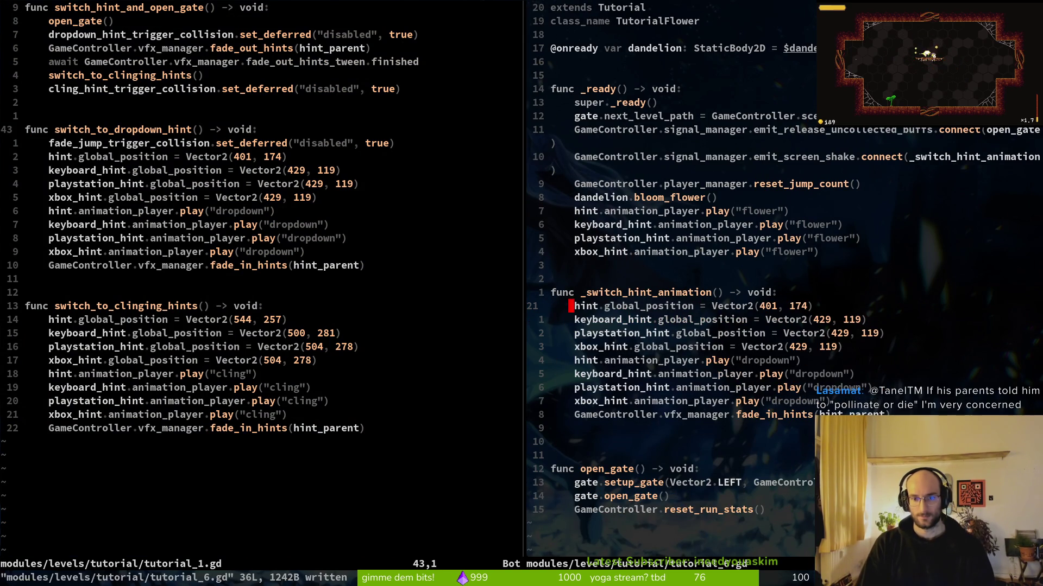
key(d)
key(d)
key(d)
key(d)
key(d)
key(d)
text(:w)
key(Return)
key(w)
key(w)
key(w)
key(w)
key(w)
text(ci")
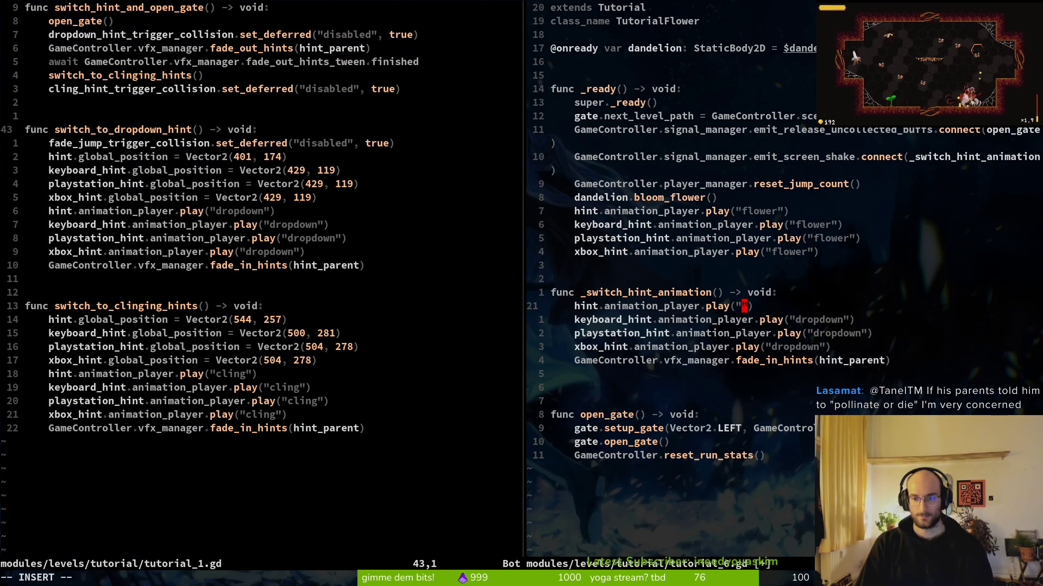